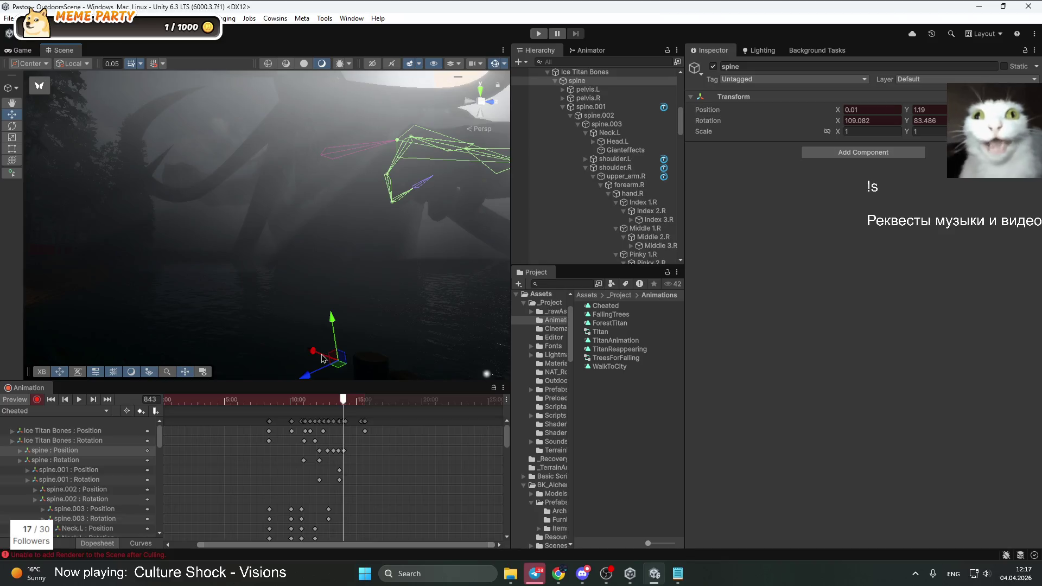
Scrub the Cheated clip near frame 836 and shift the spine sideways to key its position
{"action": "left_click_drag", "start_coordinate": [345, 411], "coordinate": [341, 406]}
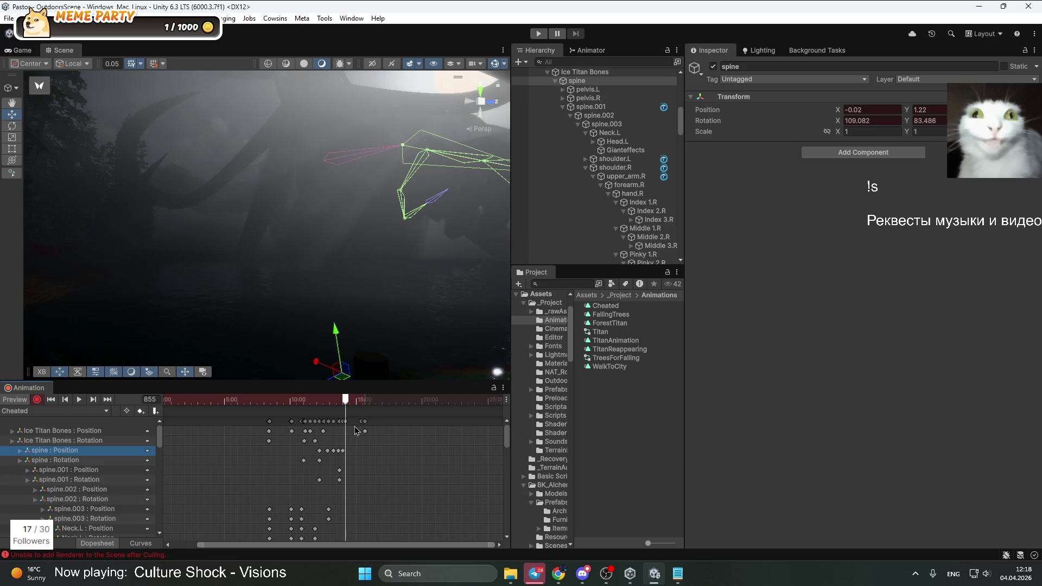
{"action": "mouse_move", "coordinate": [343, 409]}
{"action": "left_mouse_down"}
{"action": "mouse_move", "coordinate": [333, 409]}
{"action": "mouse_move", "coordinate": [349, 411]}
{"action": "left_mouse_up"}
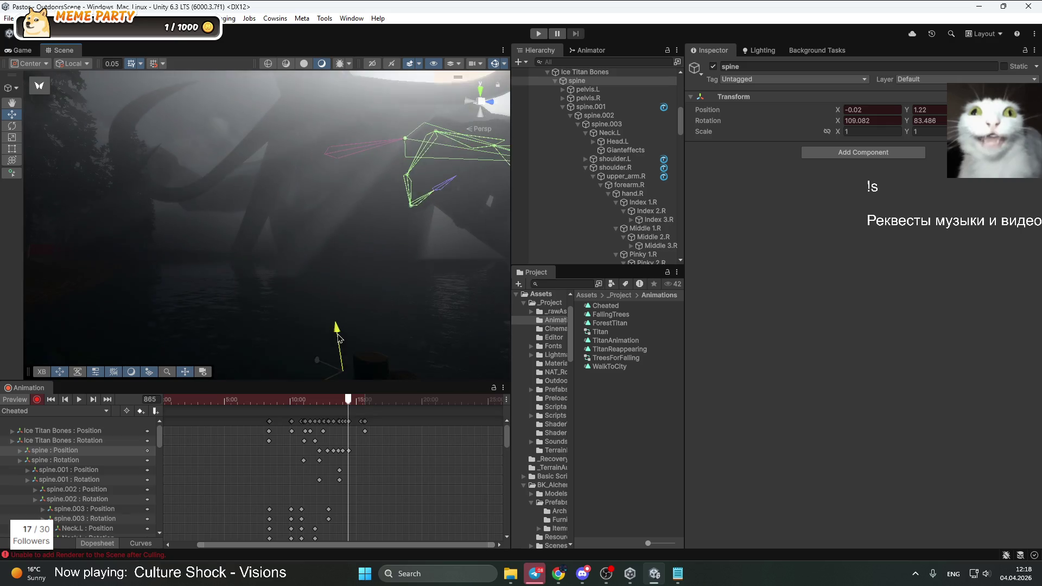
{"action": "left_click_drag", "start_coordinate": [337, 402], "coordinate": [360, 408]}
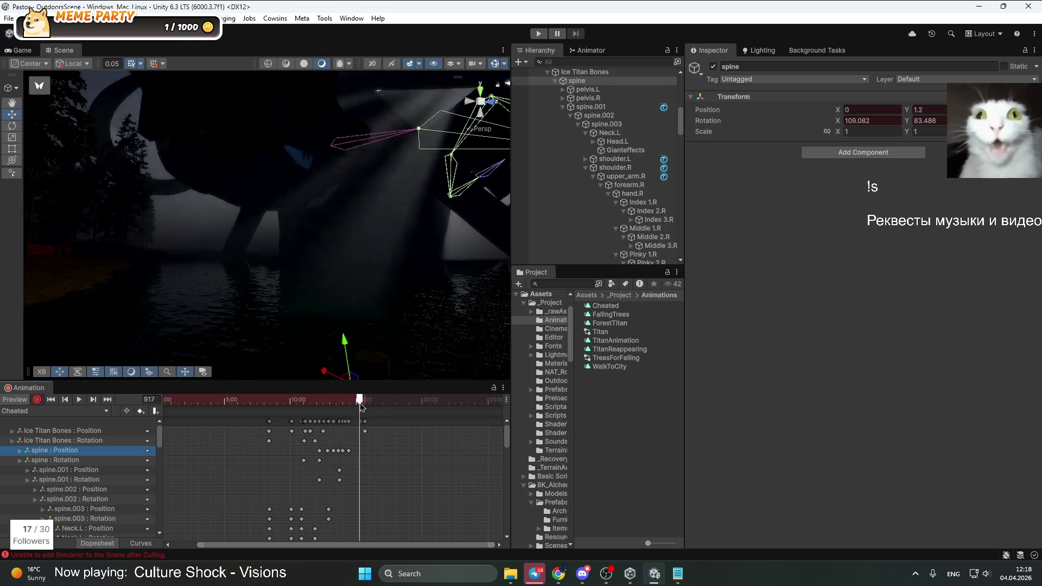
{"action": "mouse_move", "coordinate": [378, 306]}
{"action": "left_mouse_down"}
{"action": "mouse_move", "coordinate": [337, 320]}
{"action": "mouse_move", "coordinate": [329, 350]}
{"action": "mouse_move", "coordinate": [348, 275]}
{"action": "mouse_move", "coordinate": [349, 286]}
{"action": "mouse_move", "coordinate": [374, 233]}
{"action": "mouse_move", "coordinate": [362, 320]}
{"action": "mouse_move", "coordinate": [320, 326]}
{"action": "mouse_move", "coordinate": [333, 336]}
{"action": "mouse_move", "coordinate": [298, 353]}
{"action": "mouse_move", "coordinate": [307, 368]}
{"action": "mouse_move", "coordinate": [333, 225]}
{"action": "left_mouse_up"}
Slide the spine position key (X -1.65, Y 0.57) slightly earlier to frame 900
{"action": "left_click", "coordinate": [280, 400]}
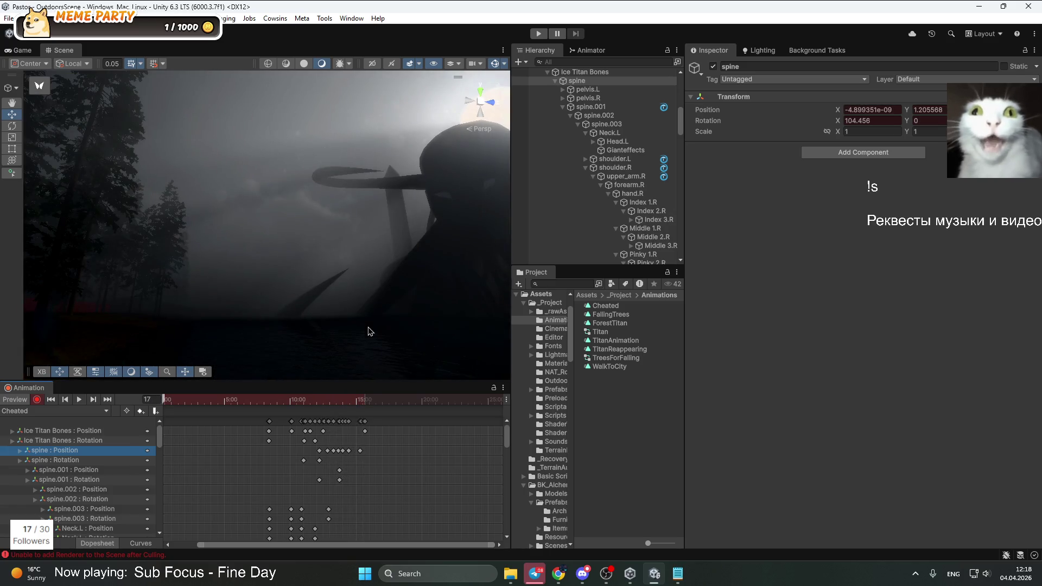
{"action": "left_click", "coordinate": [321, 405]}
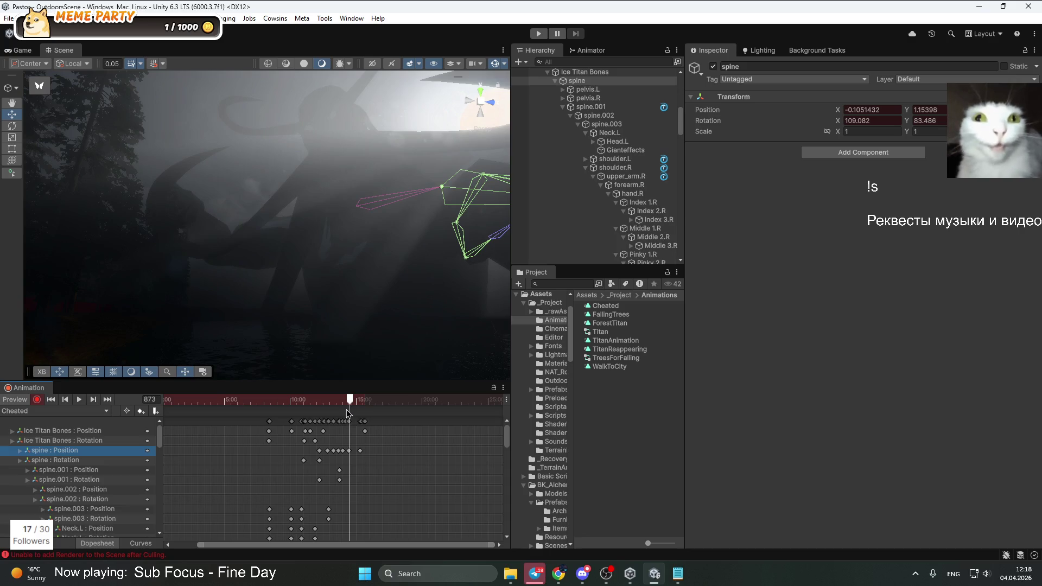
{"action": "left_click", "coordinate": [350, 451]}
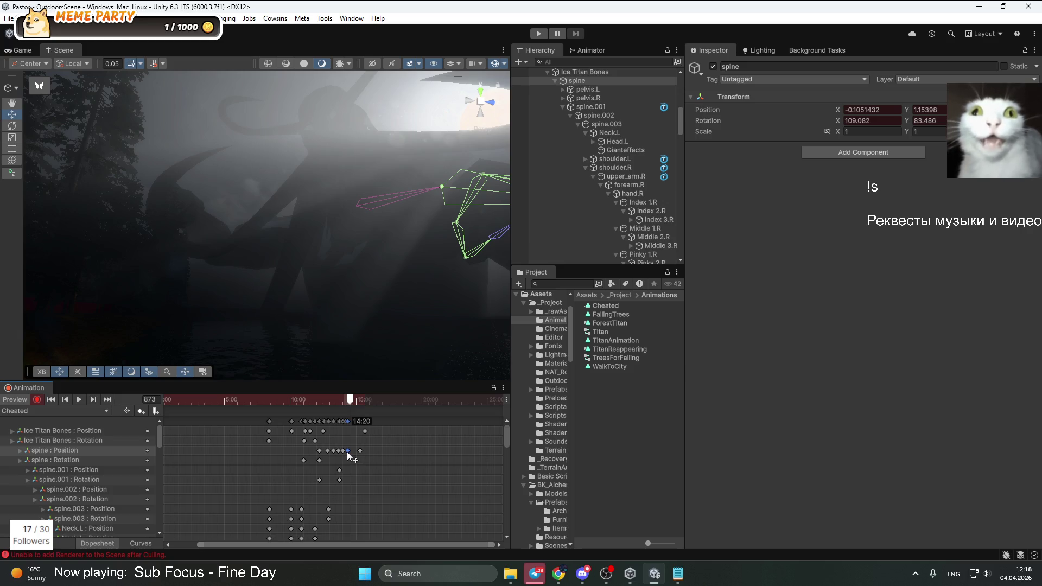
{"action": "left_click", "coordinate": [353, 400]}
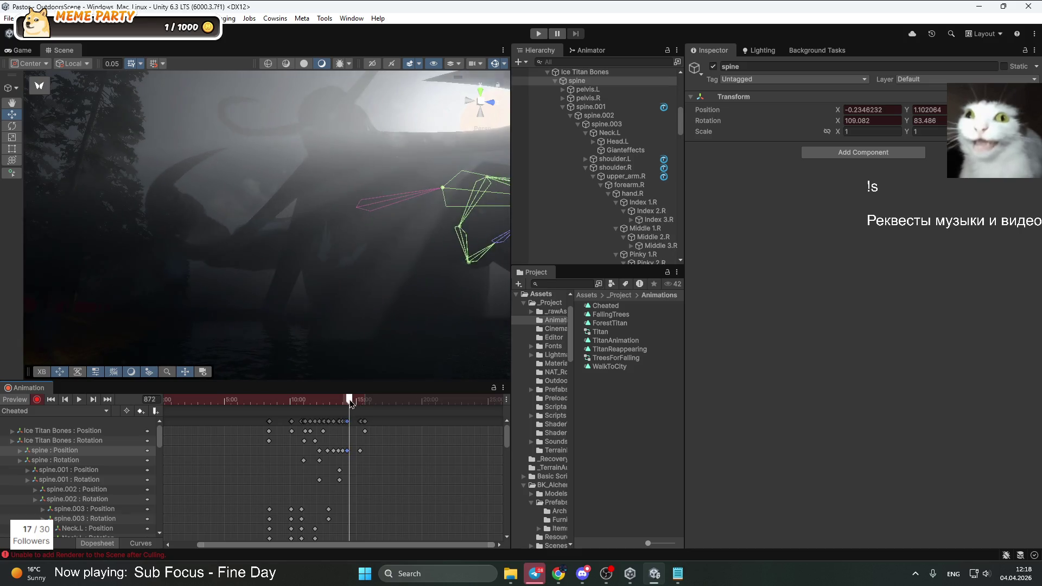
{"action": "left_click_drag", "start_coordinate": [352, 402], "coordinate": [352, 402]}
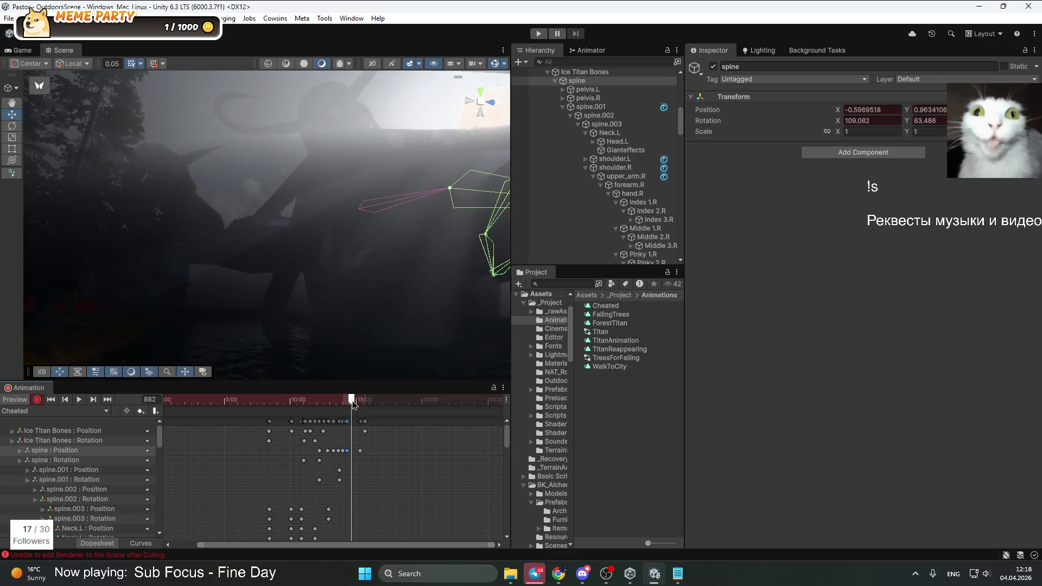
{"action": "left_click_drag", "start_coordinate": [361, 451], "coordinate": [357, 455]}
{"action": "mouse_move", "coordinate": [352, 400]}
{"action": "left_mouse_down"}
{"action": "mouse_move", "coordinate": [335, 401]}
{"action": "mouse_move", "coordinate": [355, 402]}
{"action": "left_mouse_up"}
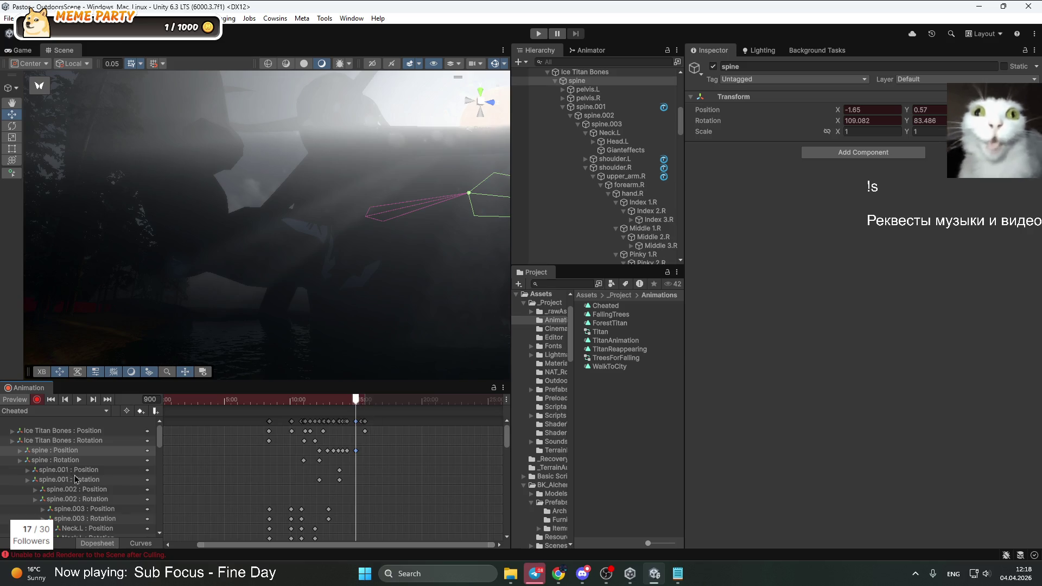
{"action": "left_click", "coordinate": [619, 167]}
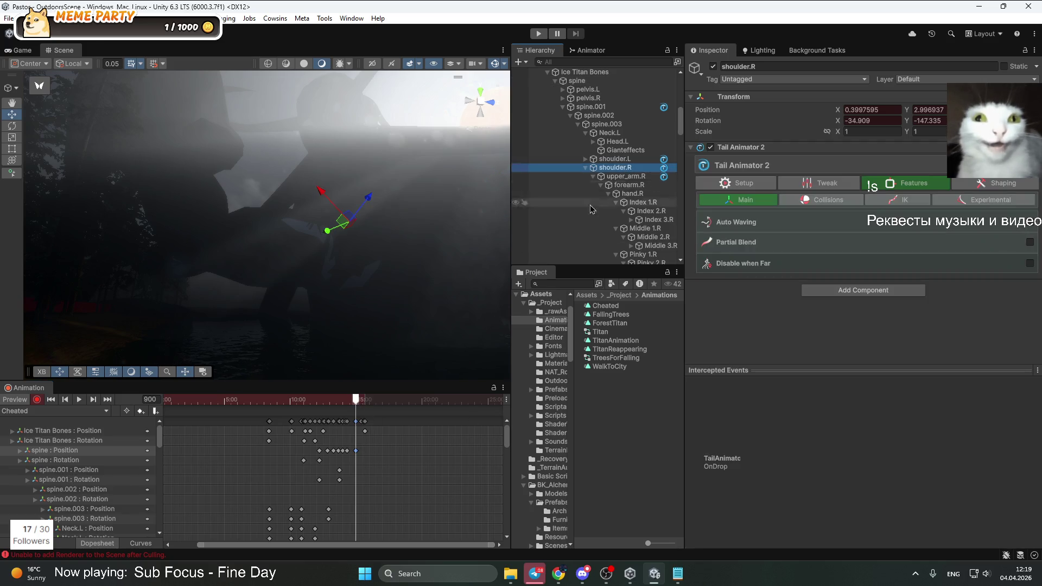
Rotate shoulder.R to X -50.113, Y -160.83, then replay the clip from an earlier frame
{"action": "left_click", "coordinate": [11, 125]}
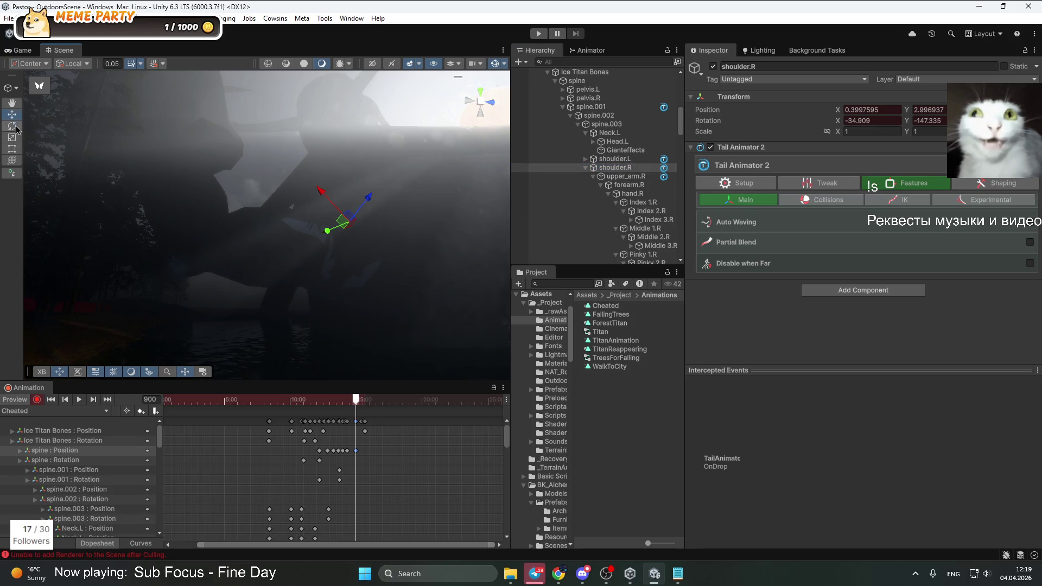
{"action": "mouse_move", "coordinate": [353, 240]}
{"action": "left_mouse_down"}
{"action": "mouse_move", "coordinate": [322, 249]}
{"action": "mouse_move", "coordinate": [375, 238]}
{"action": "mouse_move", "coordinate": [304, 217]}
{"action": "mouse_move", "coordinate": [341, 244]}
{"action": "left_mouse_up"}
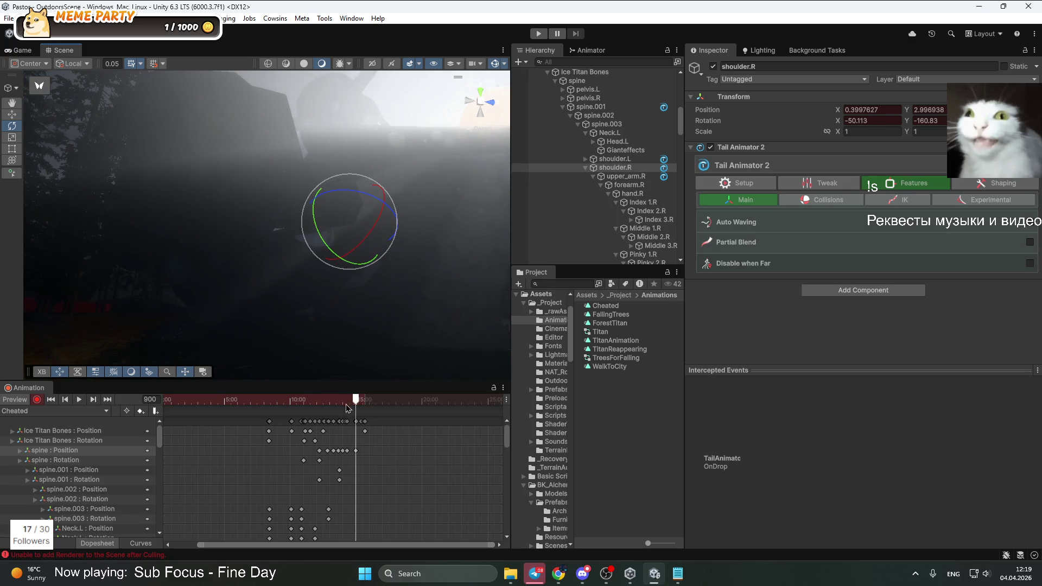
{"action": "key", "text": "period"}
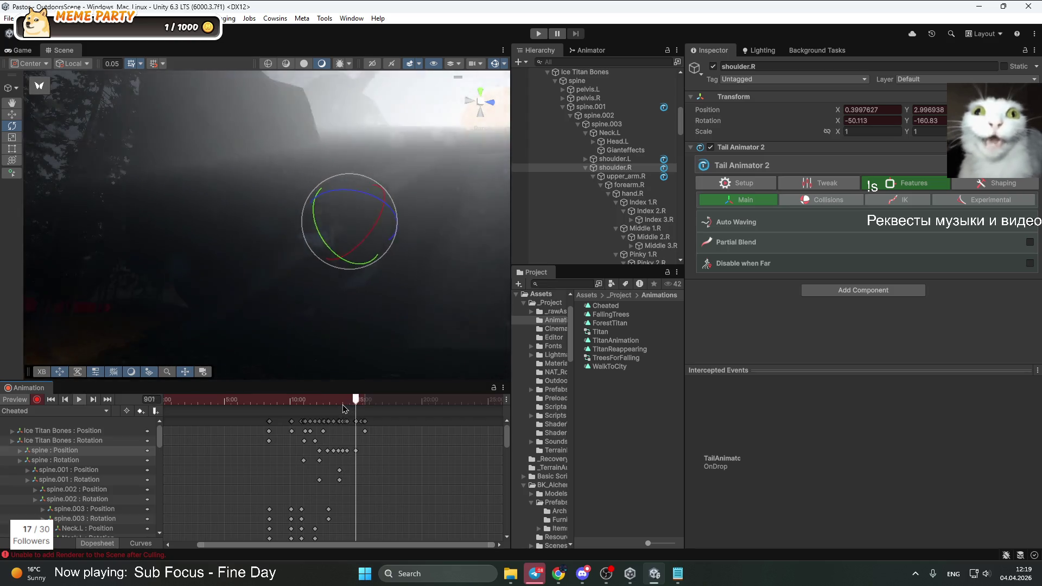
{"action": "key", "text": "space"}
{"action": "left_click", "coordinate": [261, 400]}
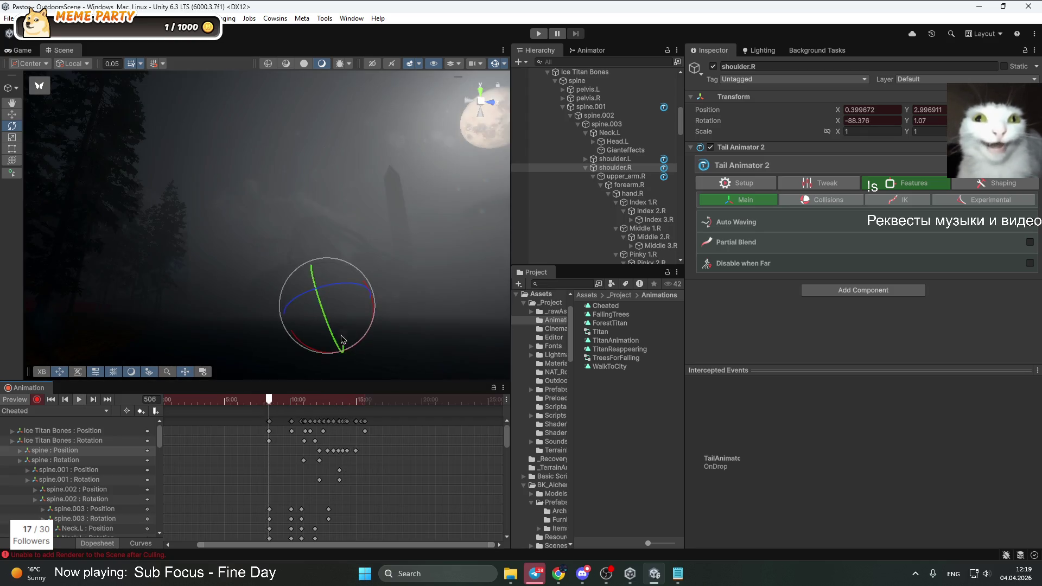
{"action": "left_click", "coordinate": [424, 174]}
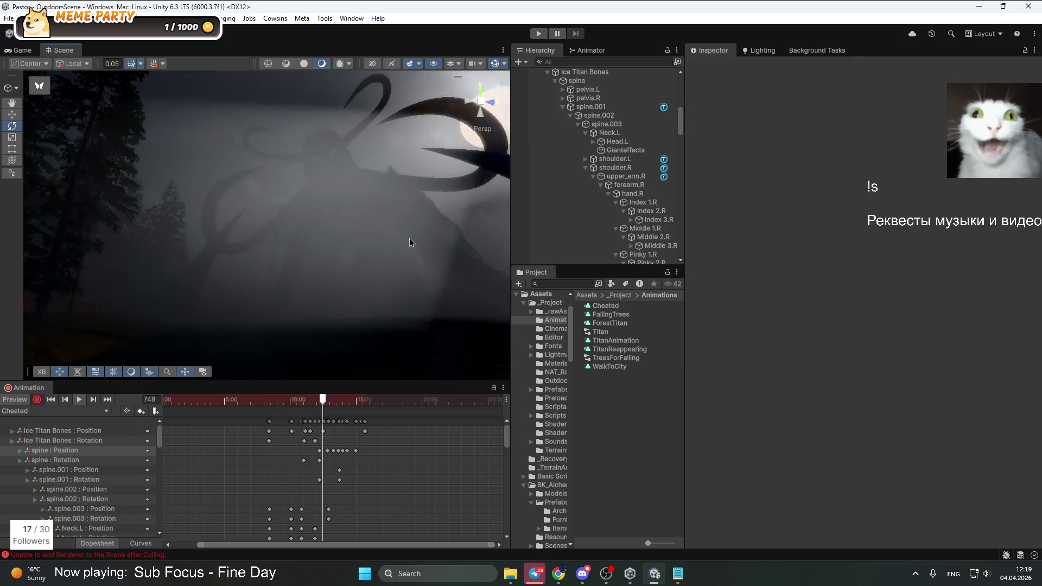
Play the Cheated clip from frame 586 while orbiting around the titan
{"action": "left_click_drag", "start_coordinate": [422, 249], "coordinate": [416, 211]}
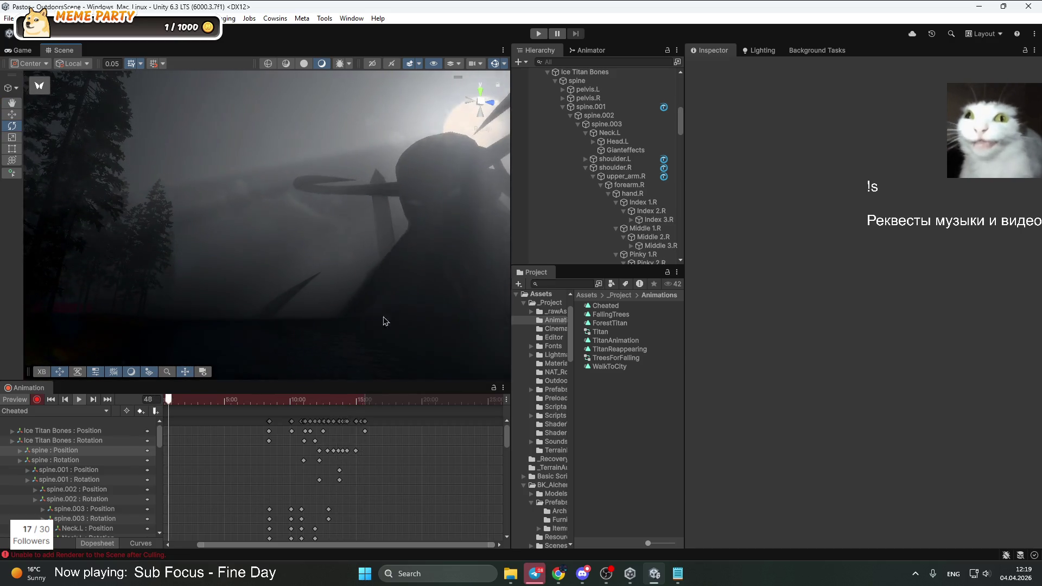
{"action": "left_click", "coordinate": [287, 400]}
{"action": "key", "text": "space"}
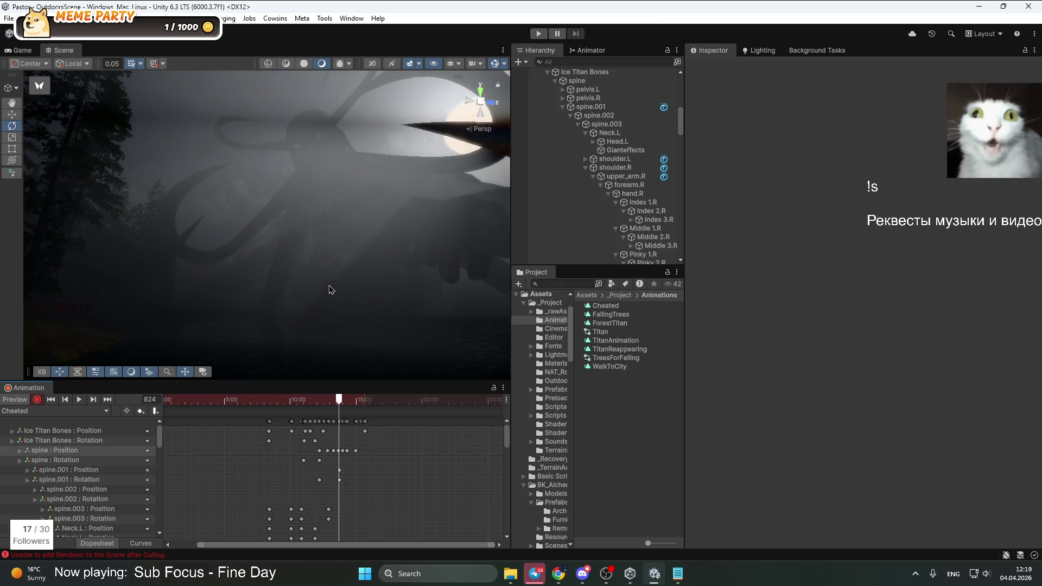
{"action": "mouse_move", "coordinate": [334, 256]}
{"action": "left_mouse_down"}
{"action": "mouse_move", "coordinate": [344, 233]}
{"action": "mouse_move", "coordinate": [361, 243]}
{"action": "mouse_move", "coordinate": [350, 242]}
{"action": "left_mouse_up"}
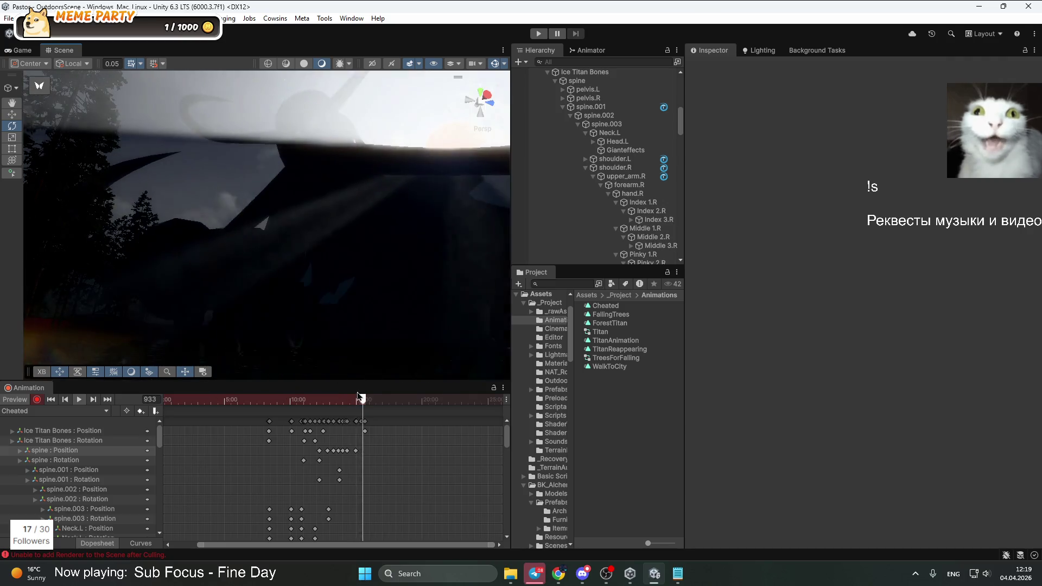
Turn off keyframe recording and collapse spine.001 and Ice Titan Bones in the Hierarchy
{"action": "left_click", "coordinate": [37, 400]}
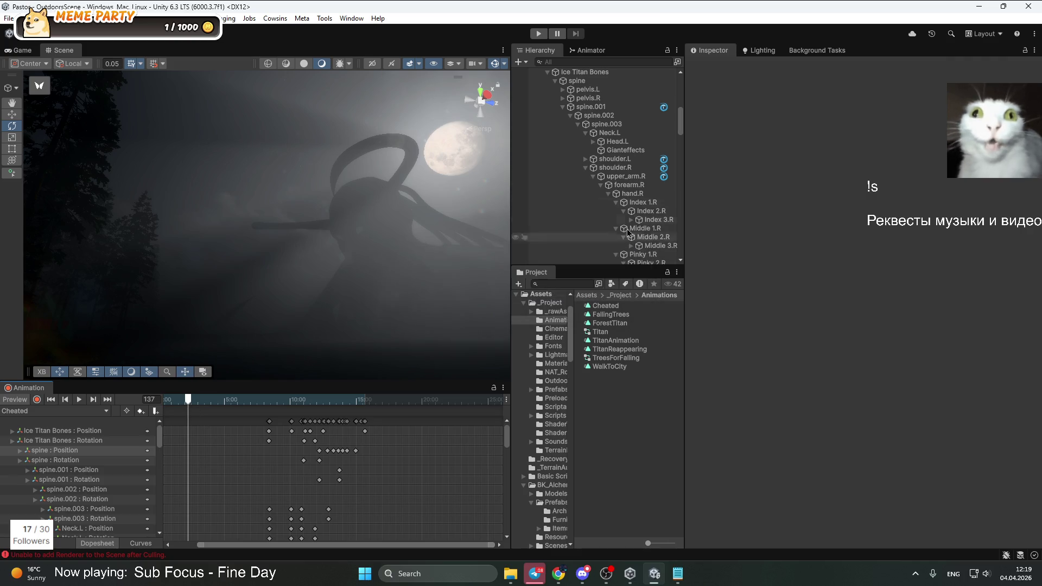
{"action": "left_click", "coordinate": [563, 107]}
{"action": "left_click", "coordinate": [552, 74]}
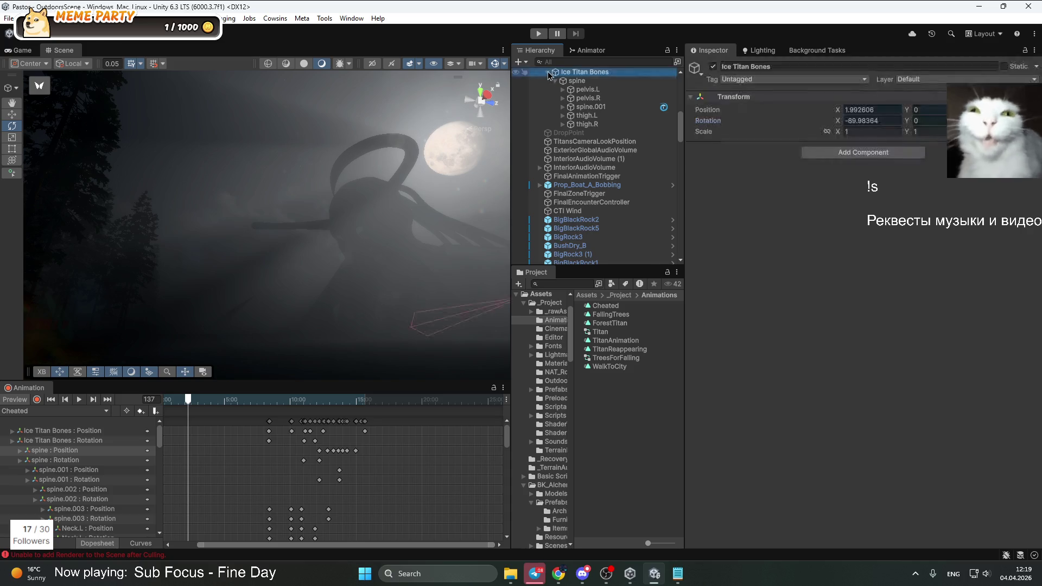
Dock the Animation window beside the Scene tab and return to the Scene view
{"action": "key", "text": "Left"}
{"action": "left_click", "coordinate": [350, 110]}
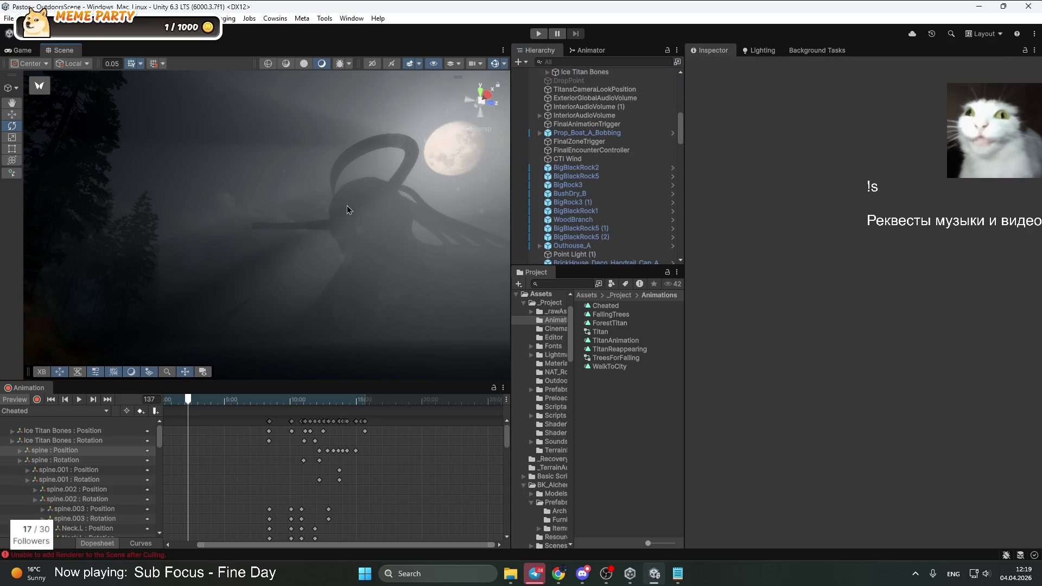
{"action": "mouse_move", "coordinate": [27, 387]}
{"action": "left_mouse_down"}
{"action": "mouse_move", "coordinate": [177, 67]}
{"action": "mouse_move", "coordinate": [164, 57]}
{"action": "left_mouse_up"}
{"action": "left_click", "coordinate": [64, 50]}
{"action": "mouse_move", "coordinate": [265, 244]}
{"action": "left_mouse_down"}
{"action": "mouse_move", "coordinate": [321, 321]}
{"action": "mouse_move", "coordinate": [293, 347]}
{"action": "left_mouse_up"}
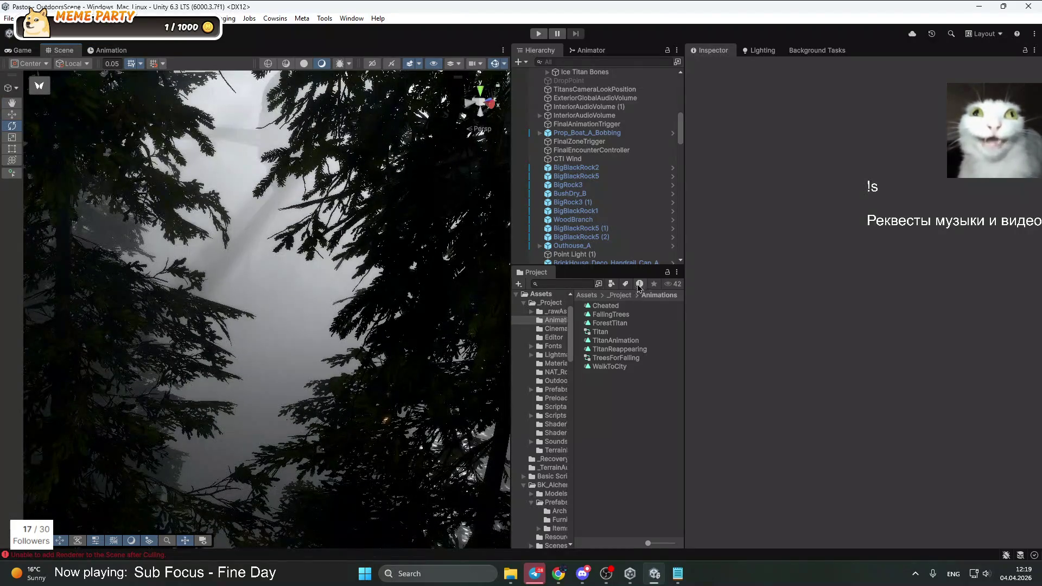
Navigate the Project panel up through _Project to the top-level Assets folder
{"action": "left_click", "coordinate": [619, 295]}
{"action": "mouse_move", "coordinate": [217, 380]}
{"action": "left_mouse_down"}
{"action": "mouse_move", "coordinate": [151, 422]}
{"action": "mouse_move", "coordinate": [226, 396]}
{"action": "mouse_move", "coordinate": [291, 344]}
{"action": "mouse_move", "coordinate": [107, 286]}
{"action": "mouse_move", "coordinate": [279, 288]}
{"action": "mouse_move", "coordinate": [70, 340]}
{"action": "mouse_move", "coordinate": [193, 300]}
{"action": "mouse_move", "coordinate": [90, 314]}
{"action": "mouse_move", "coordinate": [509, 316]}
{"action": "mouse_move", "coordinate": [741, 301]}
{"action": "mouse_move", "coordinate": [430, 333]}
{"action": "mouse_move", "coordinate": [456, 309]}
{"action": "mouse_move", "coordinate": [495, 312]}
{"action": "left_mouse_up"}
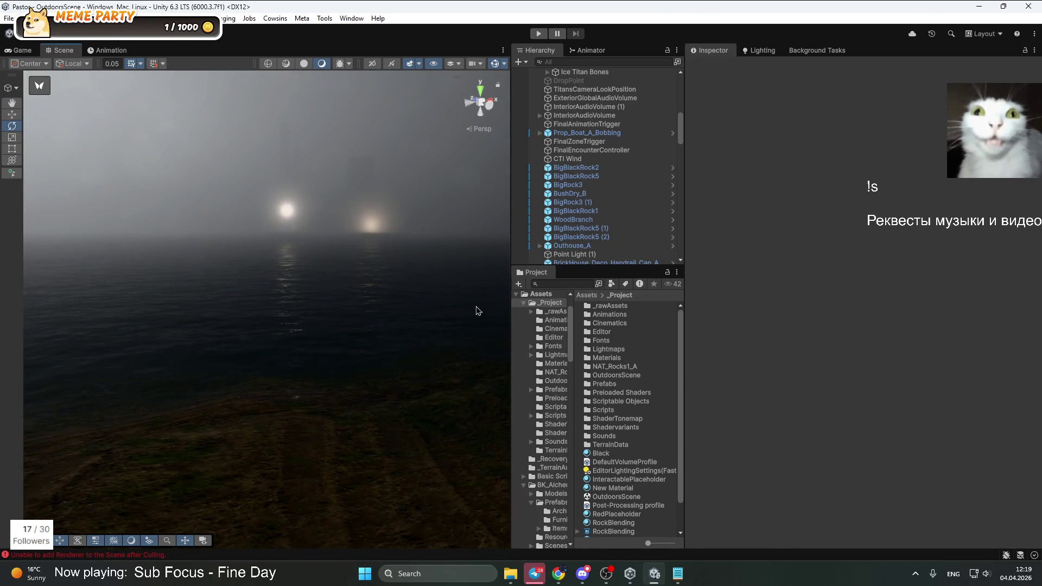
{"action": "left_click", "coordinate": [588, 296]}
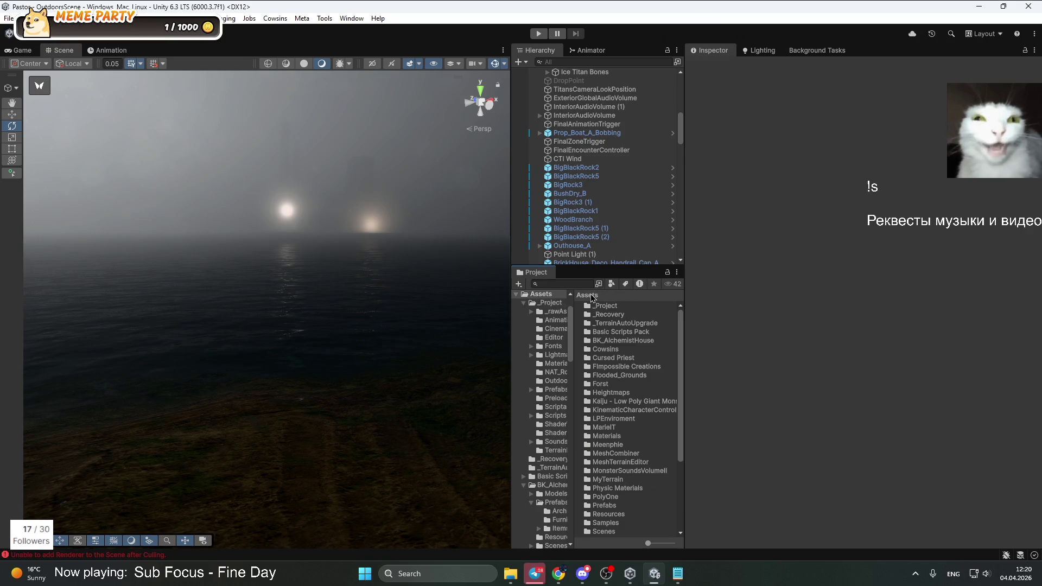
{"action": "left_click_drag", "start_coordinate": [678, 439], "coordinate": [669, 497]}
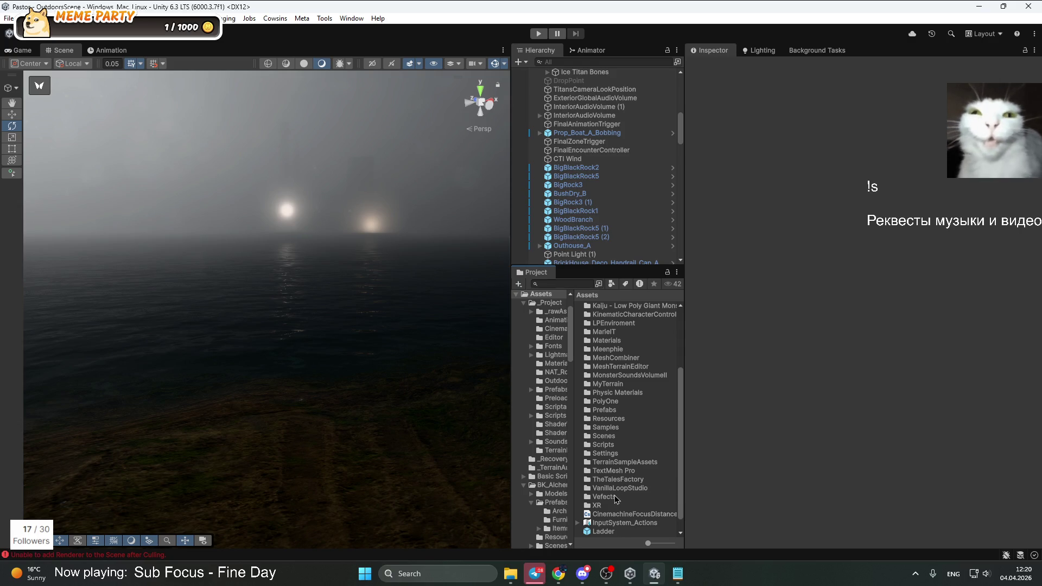
{"action": "scroll", "coordinate": [596, 434], "scroll_direction": "up", "scroll_amount": 5}
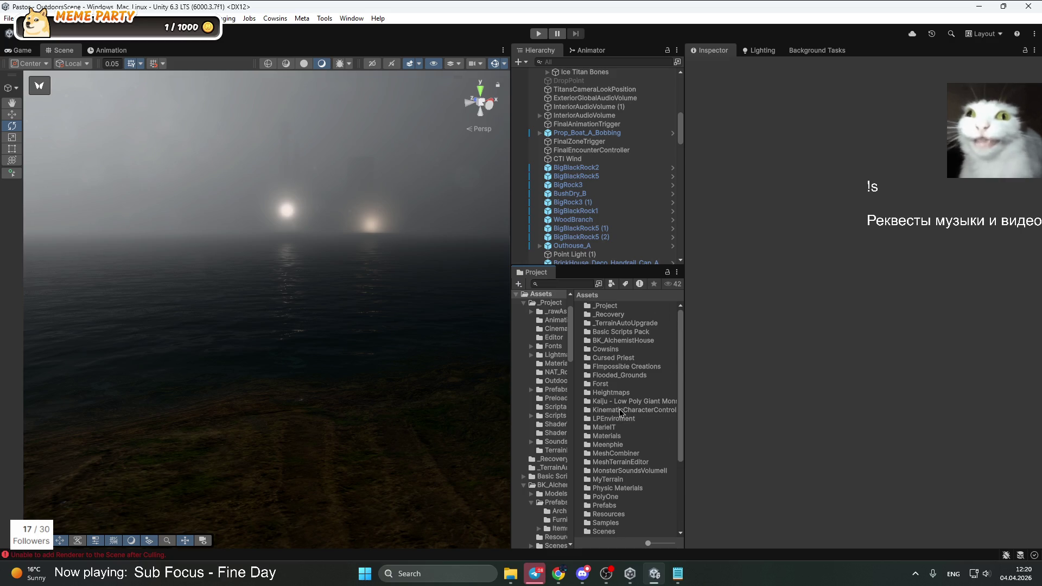
{"action": "scroll", "coordinate": [620, 412], "scroll_direction": "down", "scroll_amount": 3}
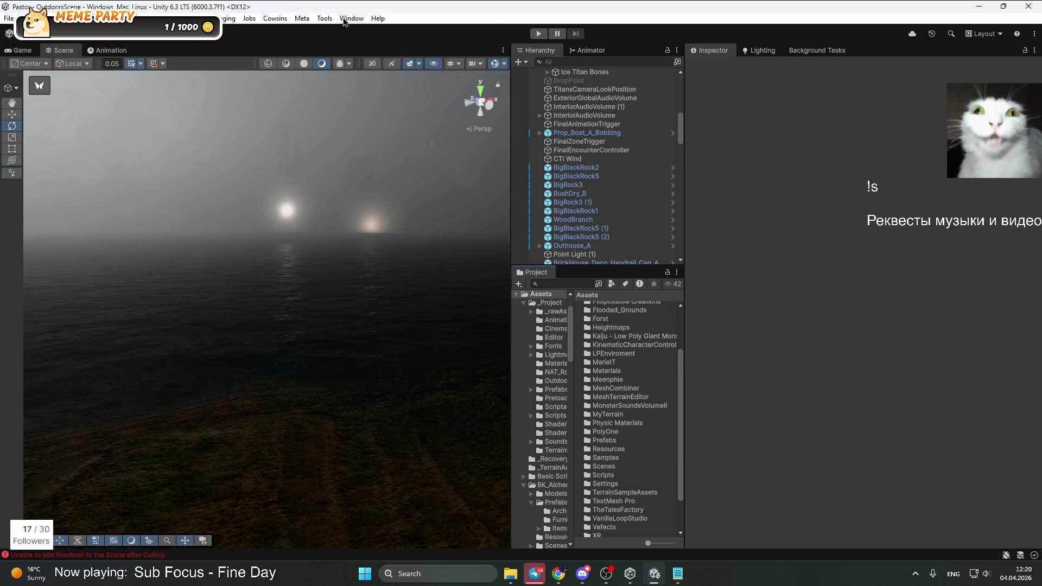
Open the Package Manager from the Window menu
{"action": "left_click", "coordinate": [352, 18]}
{"action": "mouse_move", "coordinate": [393, 214]}
{"action": "left_click", "coordinate": [548, 212]}
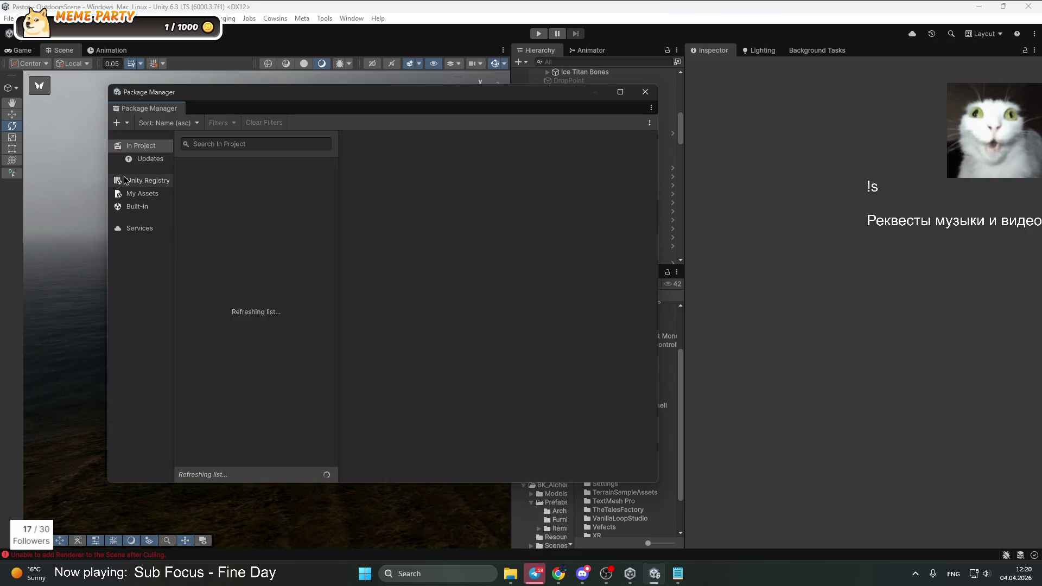
Search the Unity Registry for the High Definition Render Pipeline package
{"action": "left_click", "coordinate": [144, 195]}
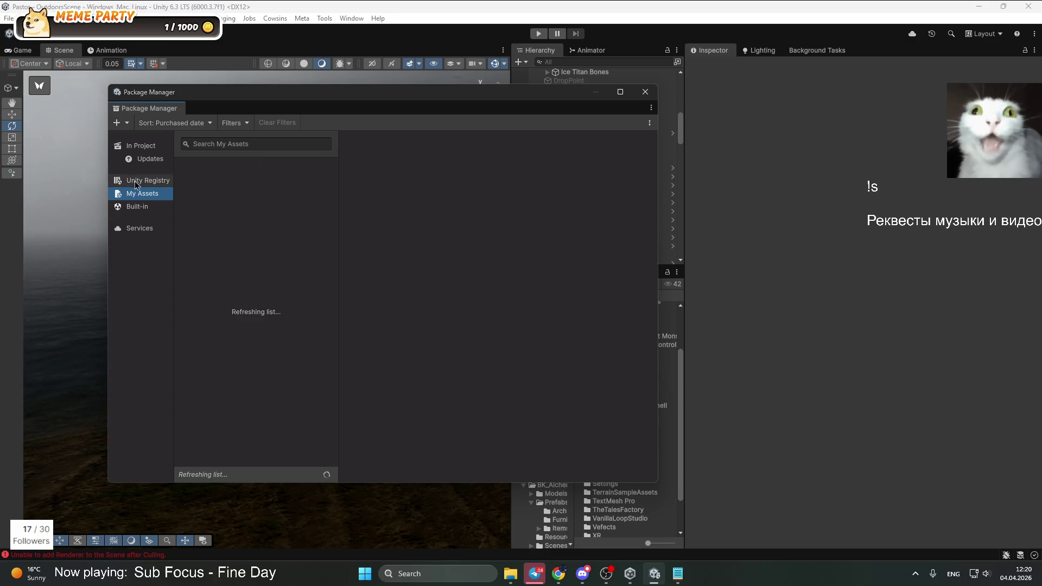
{"action": "left_click", "coordinate": [162, 181]}
{"action": "left_click", "coordinate": [256, 144]}
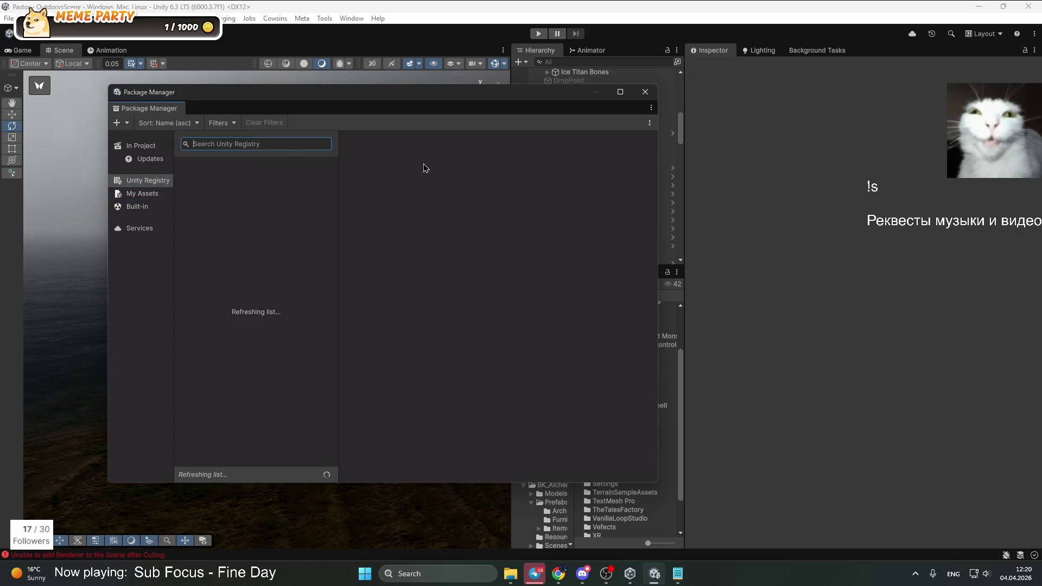
{"action": "type", "text": "hdr"}
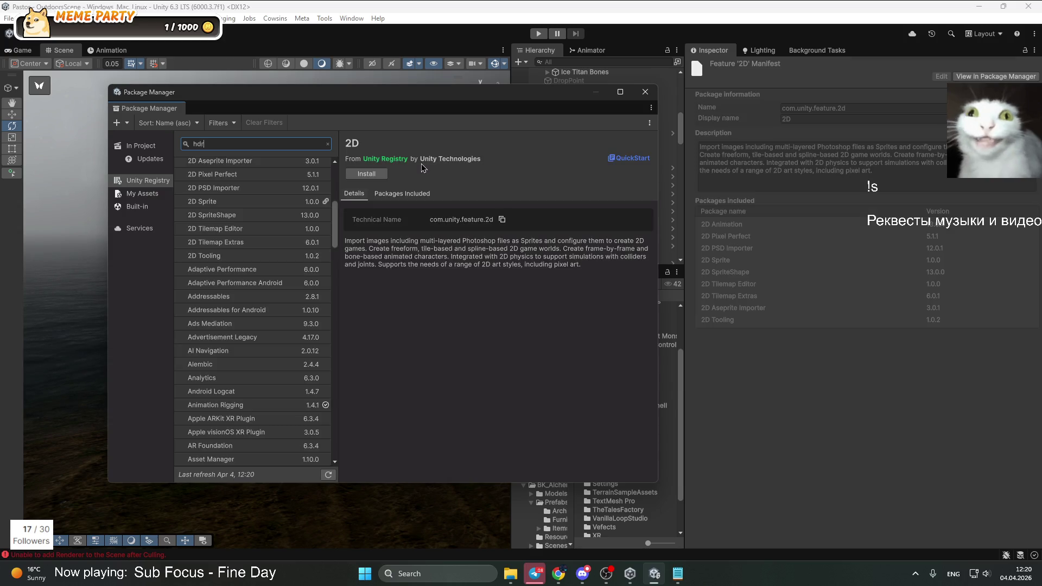
{"action": "key", "text": "BackSpace"}
{"action": "key", "text": "BackSpace"}
{"action": "type", "text": "igh"}
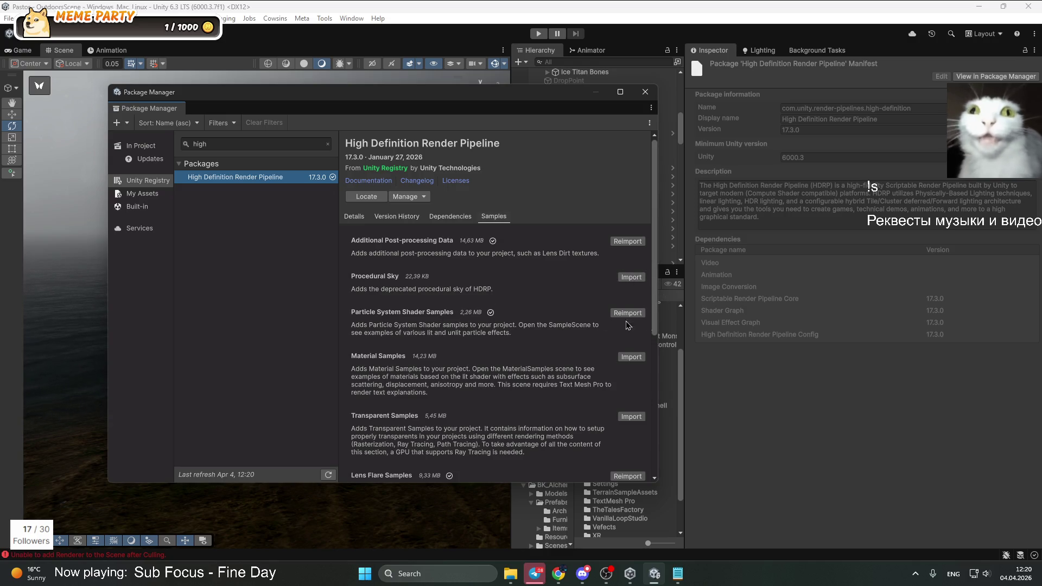
Scroll through the HDRP package's samples, then close the Package Manager
{"action": "scroll", "coordinate": [645, 380], "scroll_direction": "down", "scroll_amount": 3}
{"action": "scroll", "coordinate": [645, 380], "scroll_direction": "down", "scroll_amount": 4}
{"action": "scroll", "coordinate": [646, 459], "scroll_direction": "down", "scroll_amount": 1}
{"action": "scroll", "coordinate": [552, 259], "scroll_direction": "up", "scroll_amount": 7}
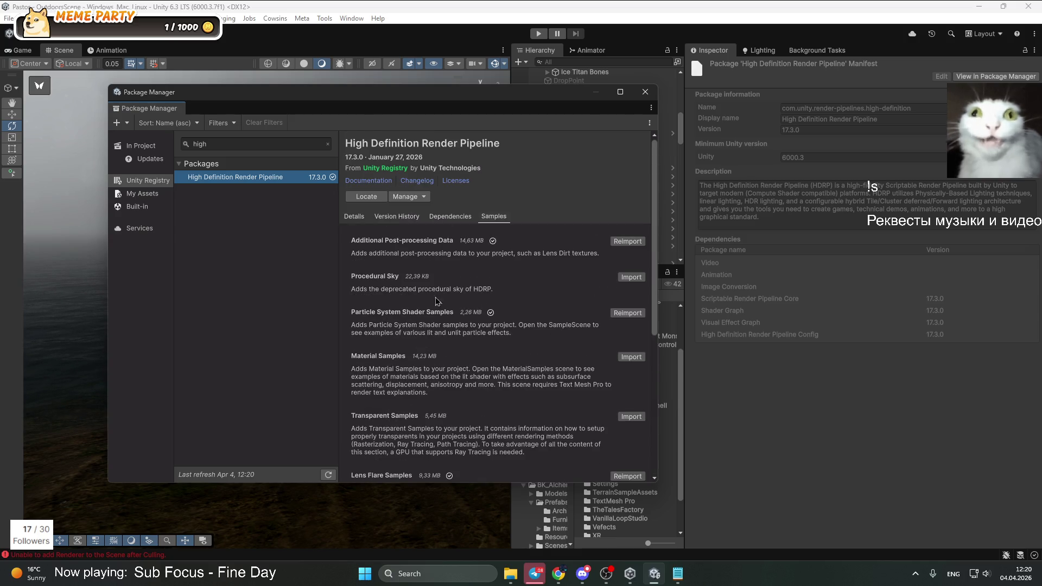
{"action": "left_click", "coordinate": [645, 93]}
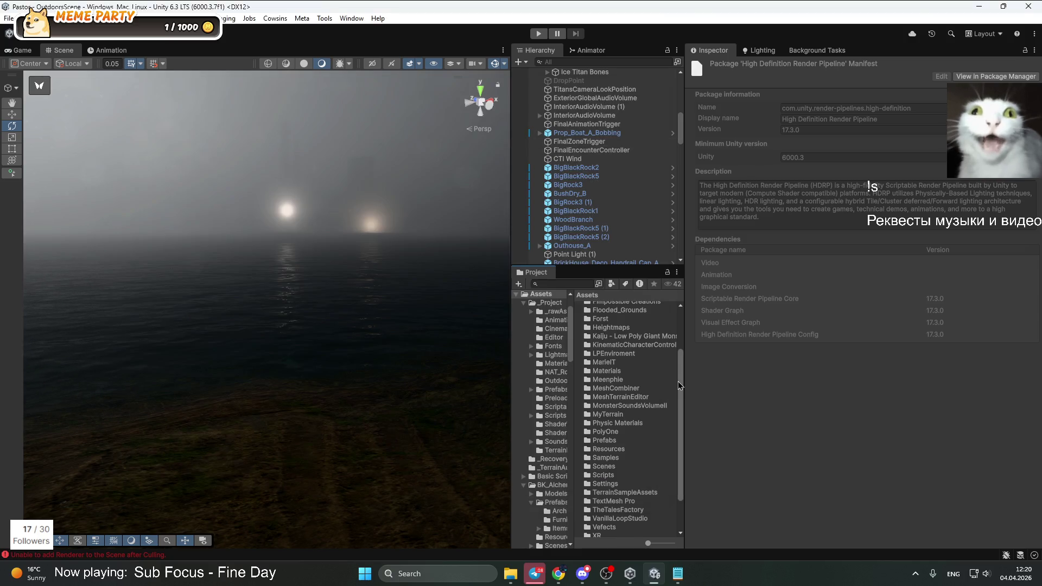
Collapse _Project and BK_Alchemy and widen the Hierarchy, Project panels and folder tree
{"action": "mouse_move", "coordinate": [682, 443]}
{"action": "left_mouse_down"}
{"action": "mouse_move", "coordinate": [684, 373]}
{"action": "mouse_move", "coordinate": [679, 469]}
{"action": "left_mouse_up"}
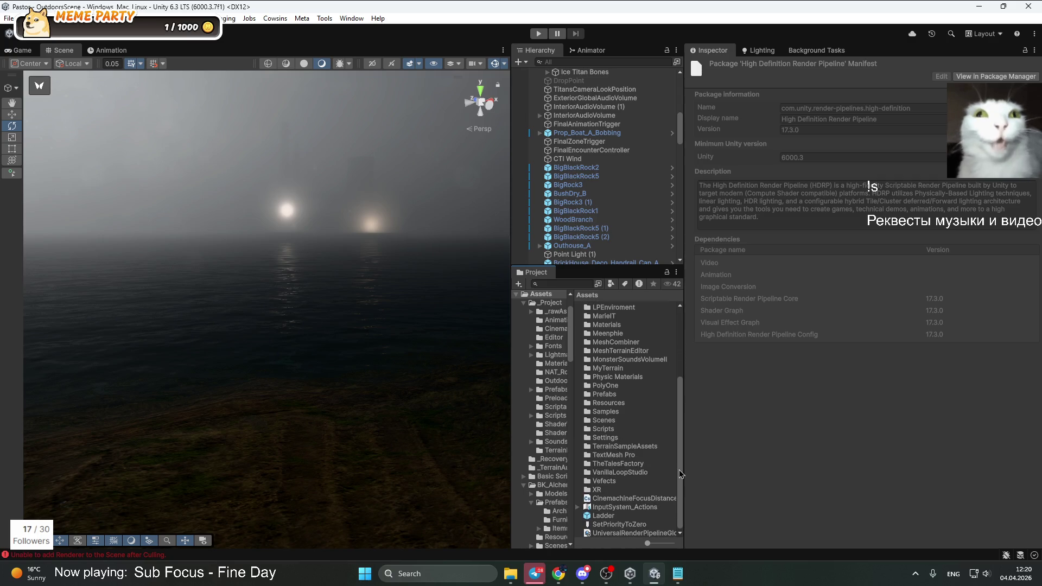
{"action": "left_click", "coordinate": [523, 302]}
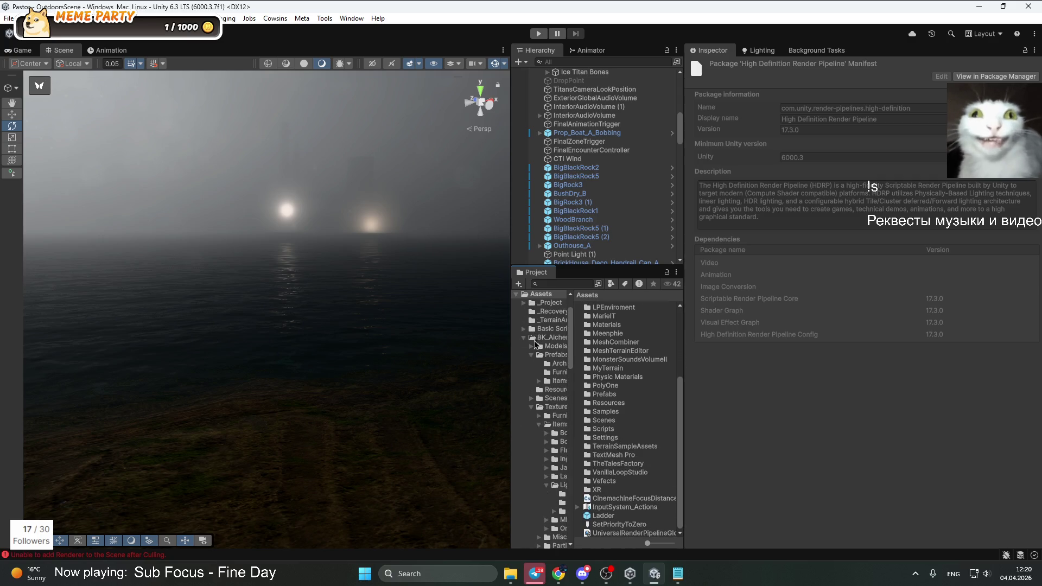
{"action": "left_click", "coordinate": [525, 338]}
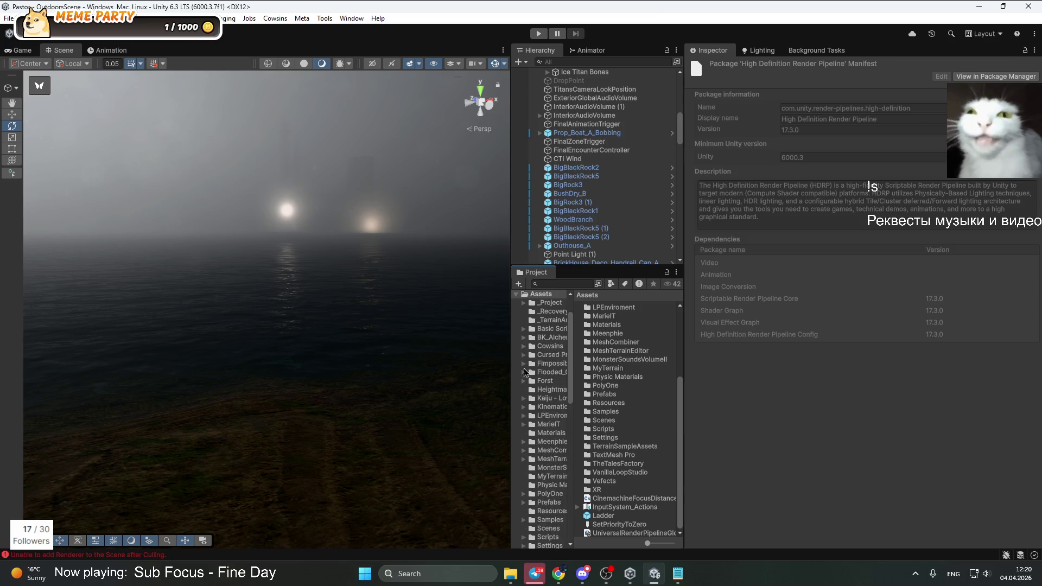
{"action": "left_click_drag", "start_coordinate": [511, 443], "coordinate": [471, 445]}
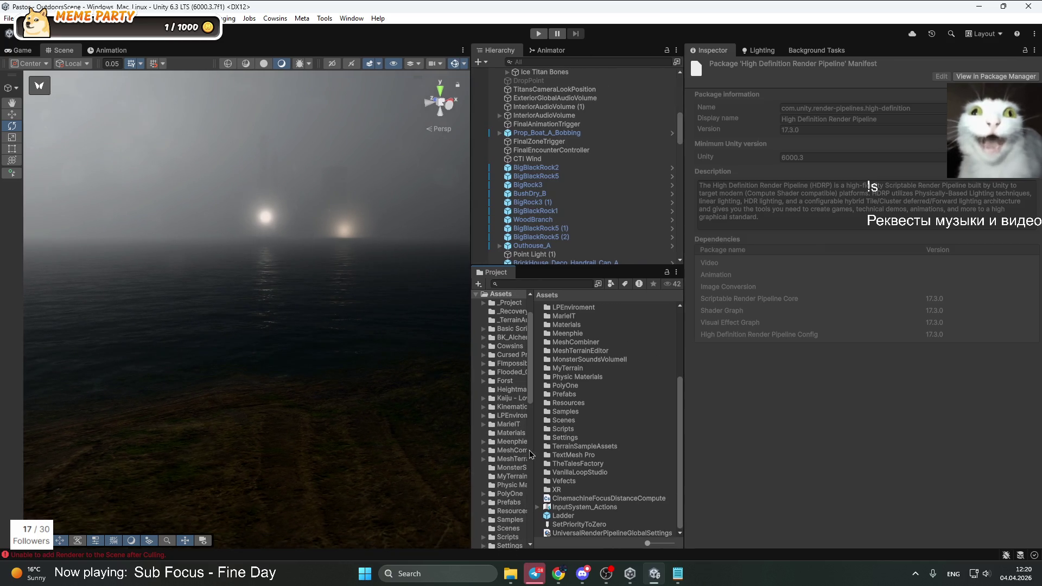
{"action": "left_click_drag", "start_coordinate": [535, 453], "coordinate": [551, 453]}
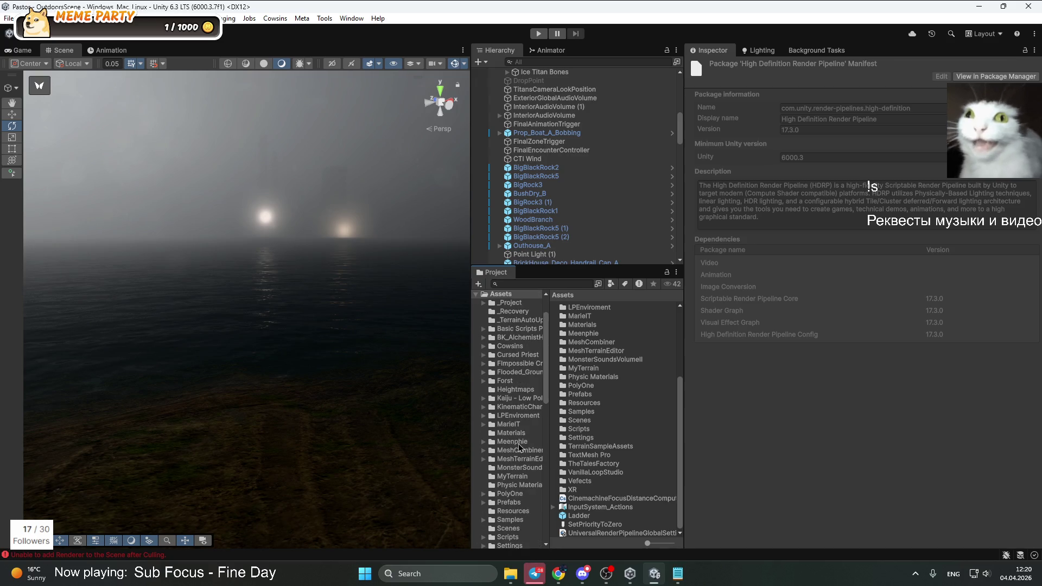
{"action": "scroll", "coordinate": [507, 346], "scroll_direction": "down", "scroll_amount": 8}
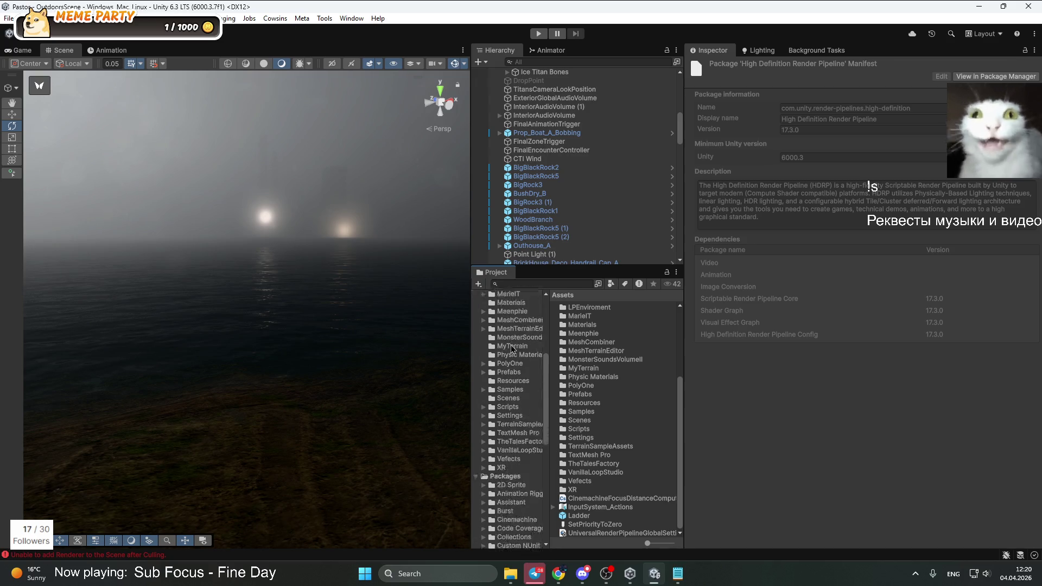
{"action": "scroll", "coordinate": [511, 458], "scroll_direction": "down", "scroll_amount": 2}
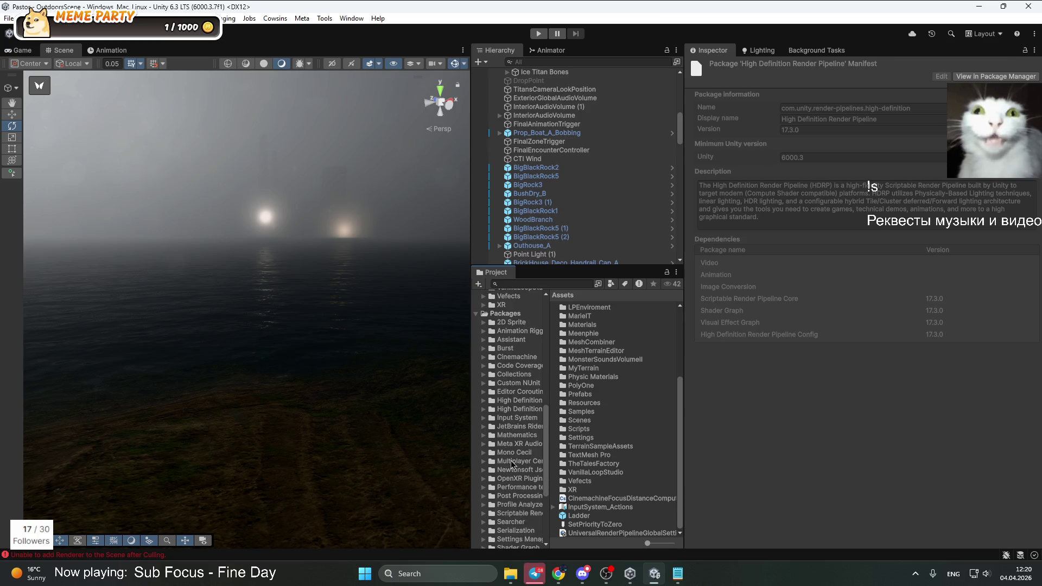
{"action": "left_click", "coordinate": [503, 402]}
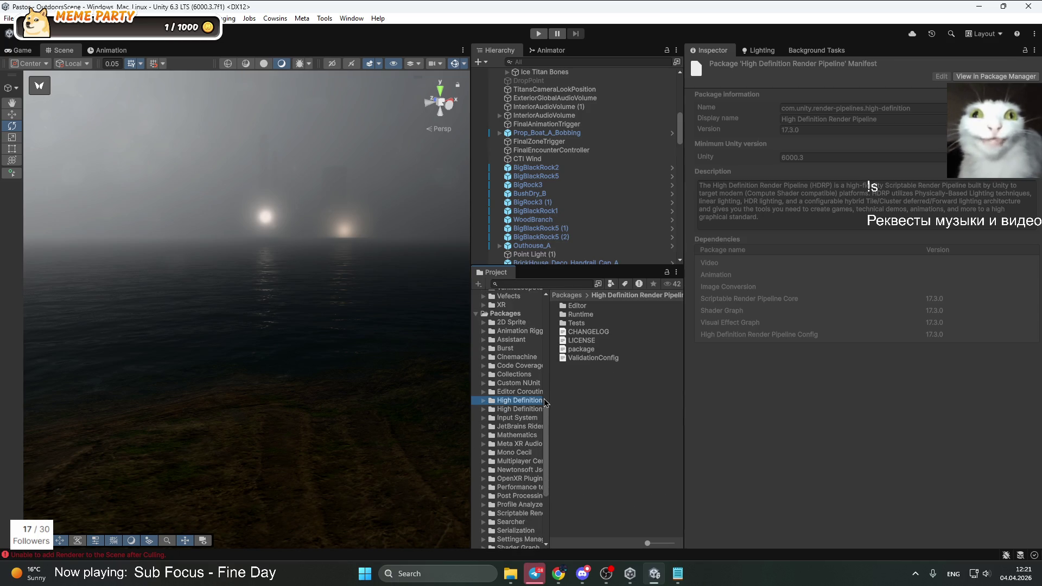
{"action": "left_click_drag", "start_coordinate": [471, 416], "coordinate": [445, 416]}
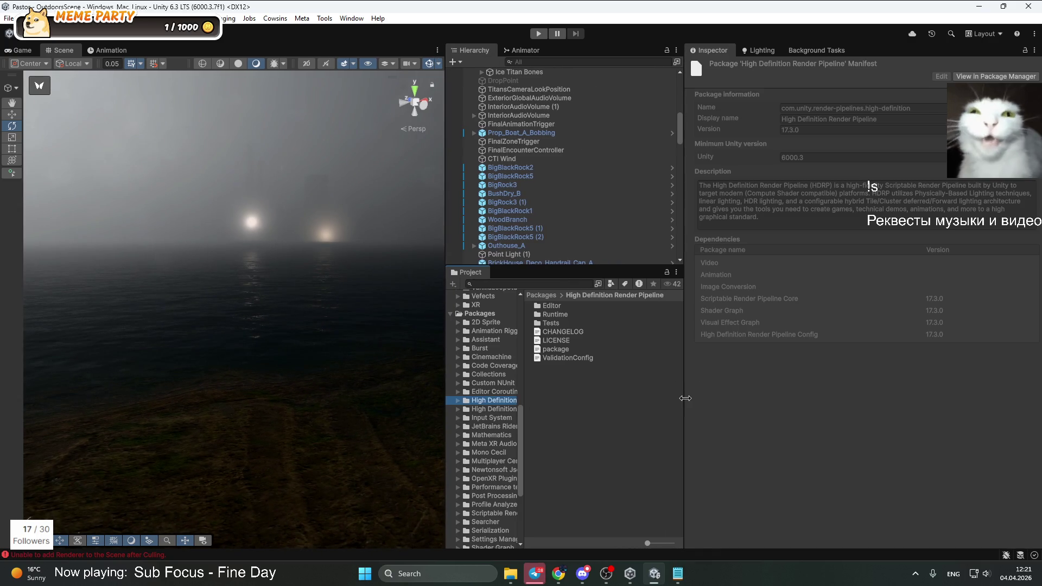
{"action": "left_click_drag", "start_coordinate": [685, 399], "coordinate": [729, 402]}
{"action": "mouse_move", "coordinate": [525, 423]}
{"action": "left_mouse_down"}
{"action": "mouse_move", "coordinate": [613, 424]}
{"action": "mouse_move", "coordinate": [528, 425]}
{"action": "left_mouse_up"}
Browse the HDRP package's Runtime and VFXGraph folders
{"action": "double_click", "coordinate": [573, 315]}
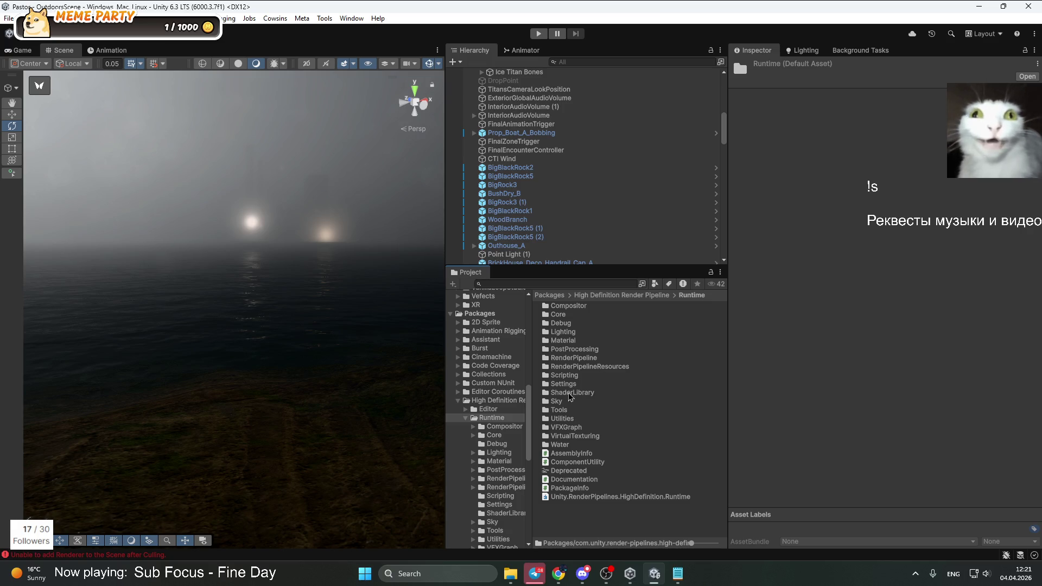
{"action": "scroll", "coordinate": [504, 376], "scroll_direction": "up", "scroll_amount": 3}
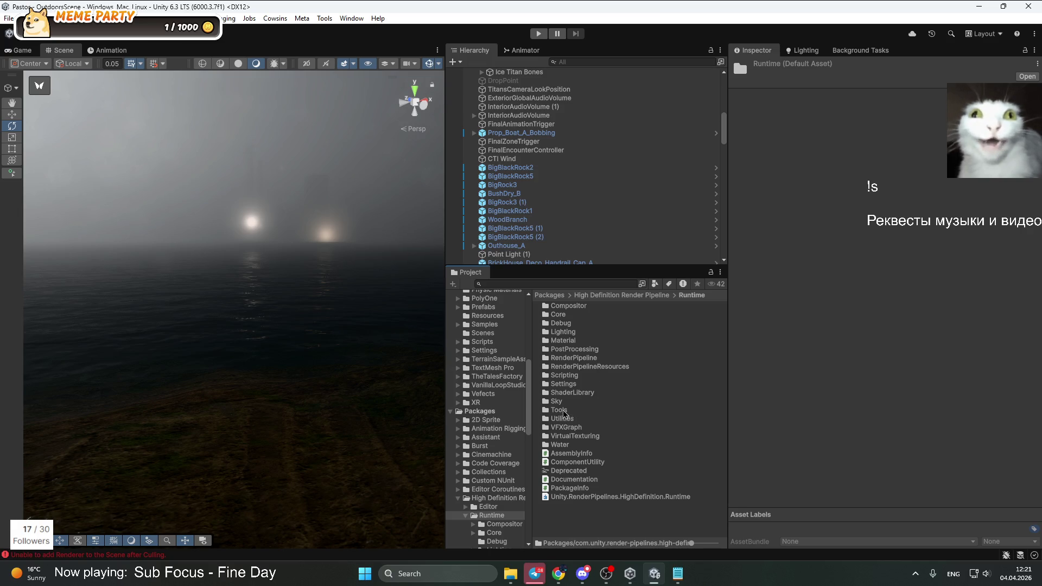
{"action": "double_click", "coordinate": [569, 428]}
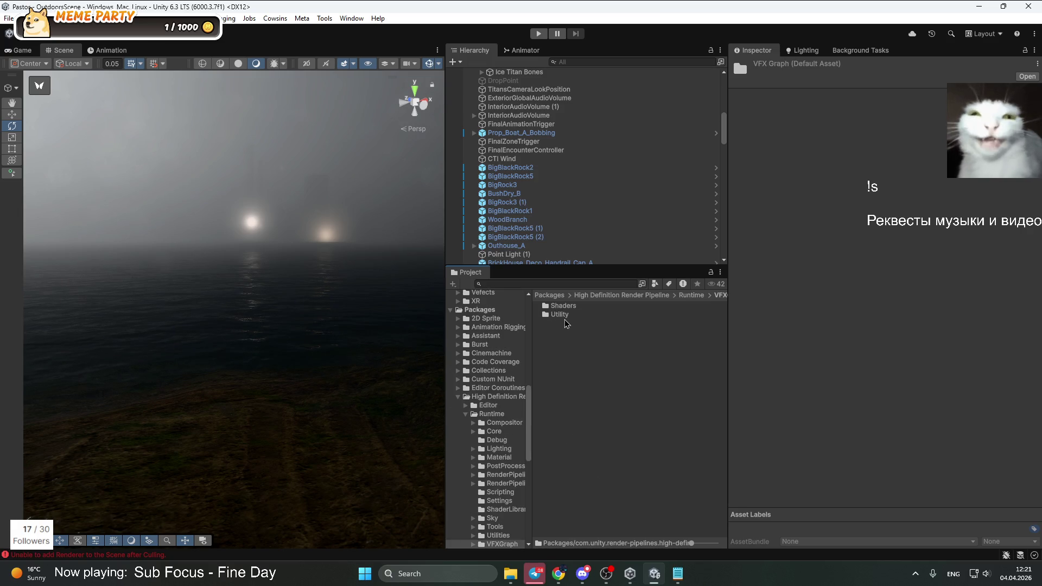
{"action": "scroll", "coordinate": [485, 346], "scroll_direction": "up", "scroll_amount": 5}
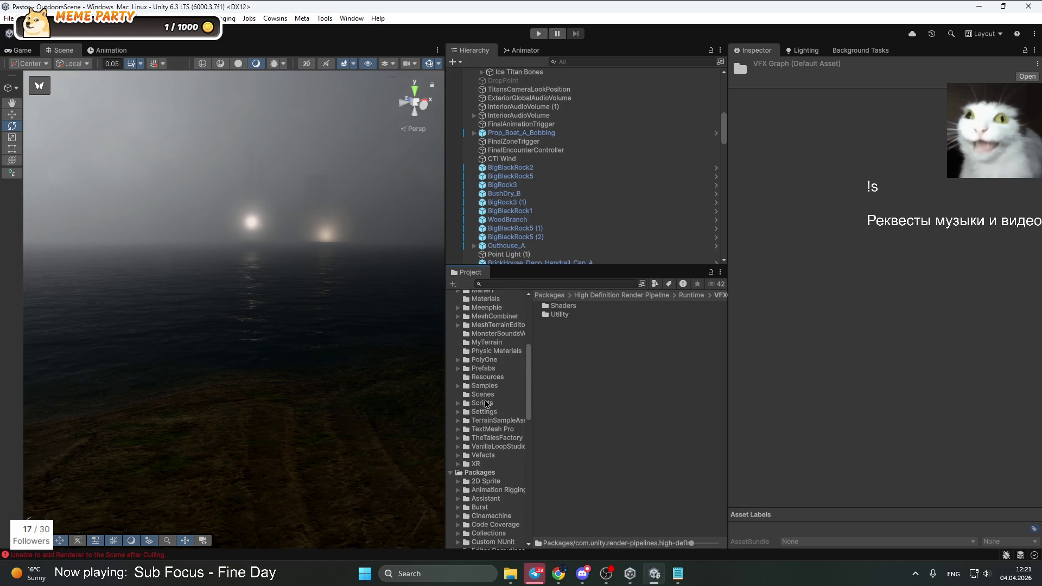
Inspect the Flipbook, Unity-1200X630 and particle_normalmap textures in the 17.3.0 Particle System Shader Samples
{"action": "left_click", "coordinate": [484, 387]}
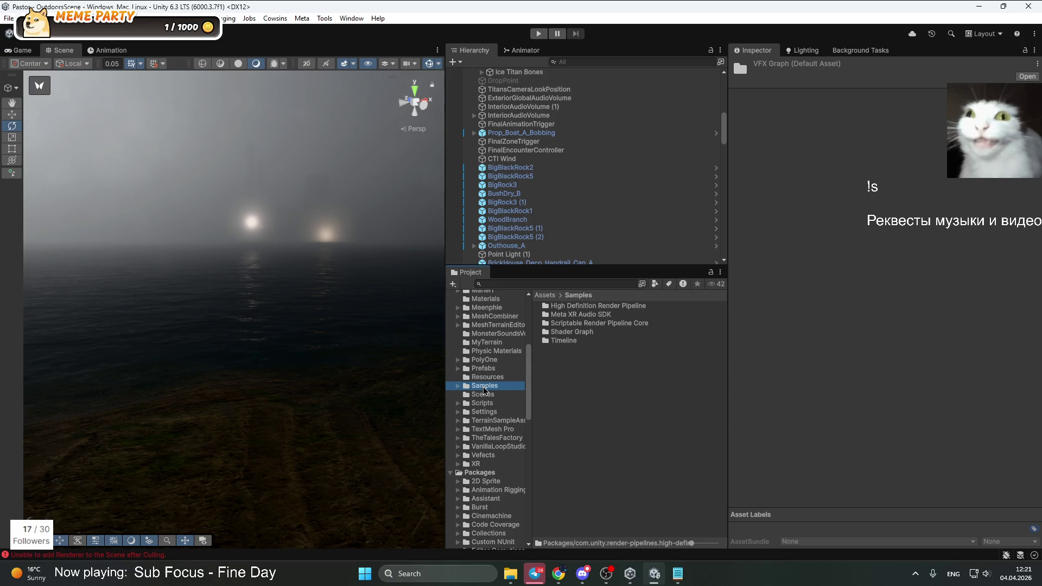
{"action": "double_click", "coordinate": [620, 309]}
{"action": "double_click", "coordinate": [552, 309]}
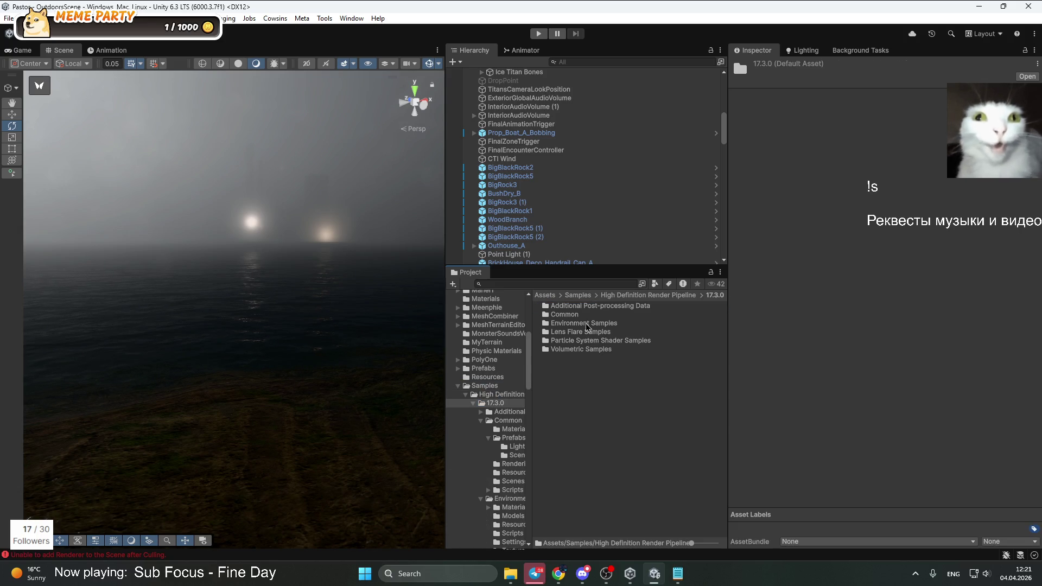
{"action": "double_click", "coordinate": [583, 343]}
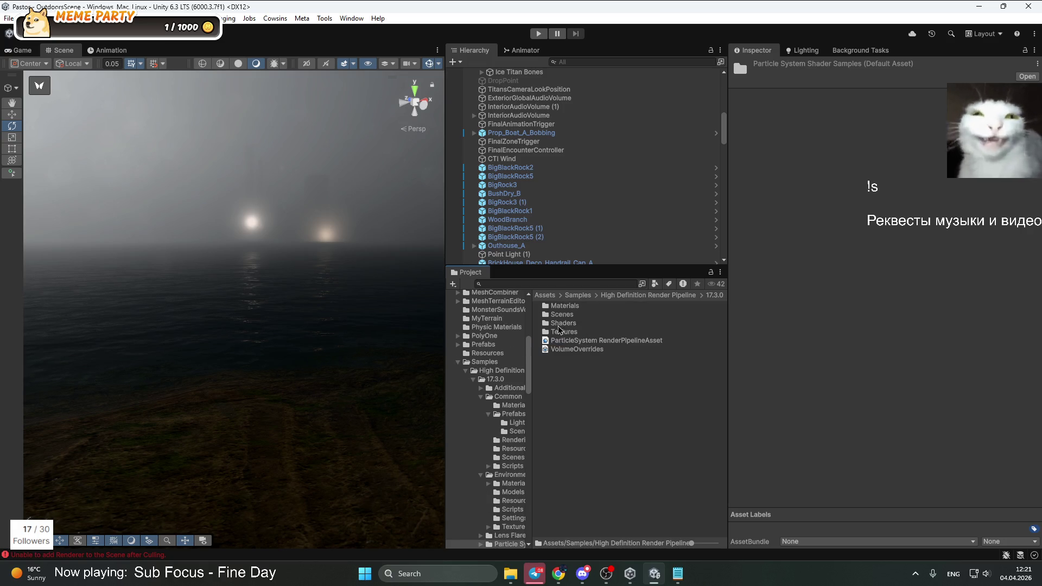
{"action": "double_click", "coordinate": [570, 333]}
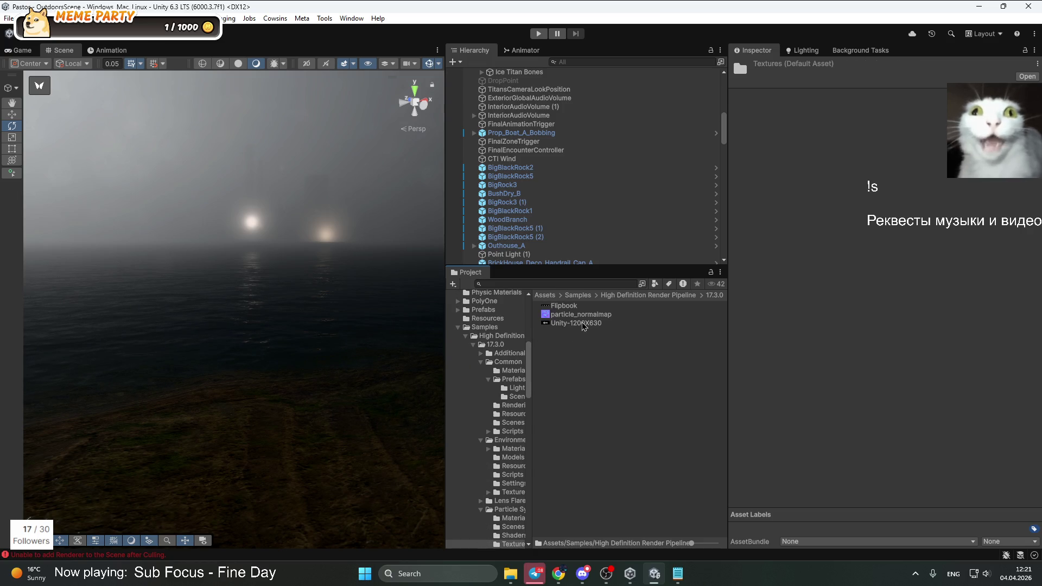
{"action": "left_click", "coordinate": [568, 310]}
{"action": "left_click", "coordinate": [571, 324]}
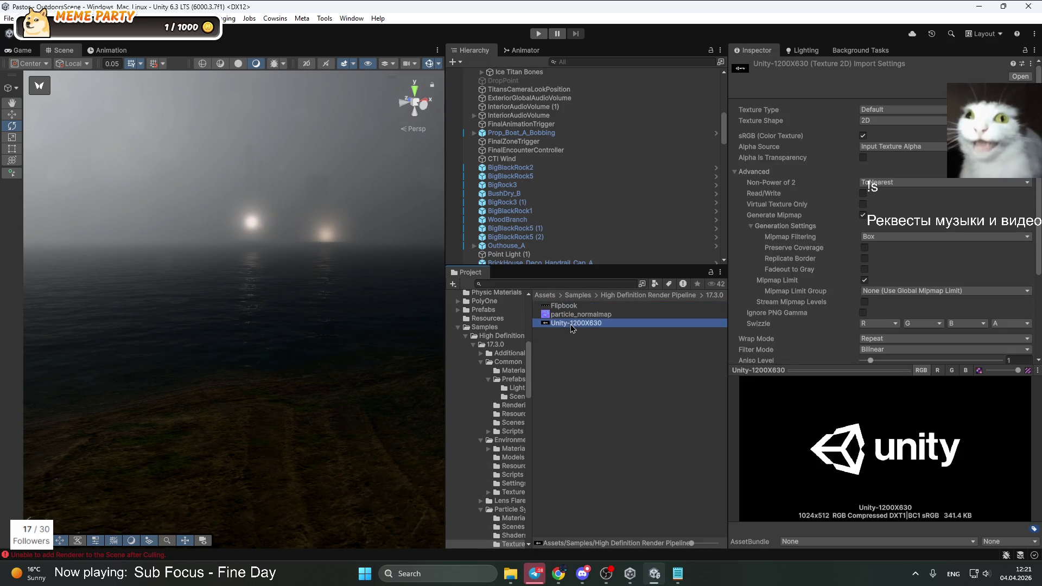
{"action": "left_click", "coordinate": [585, 317]}
Open the Particle System Shader Samples' Shaders folder to view the particle shaders
{"action": "left_click", "coordinate": [666, 295]}
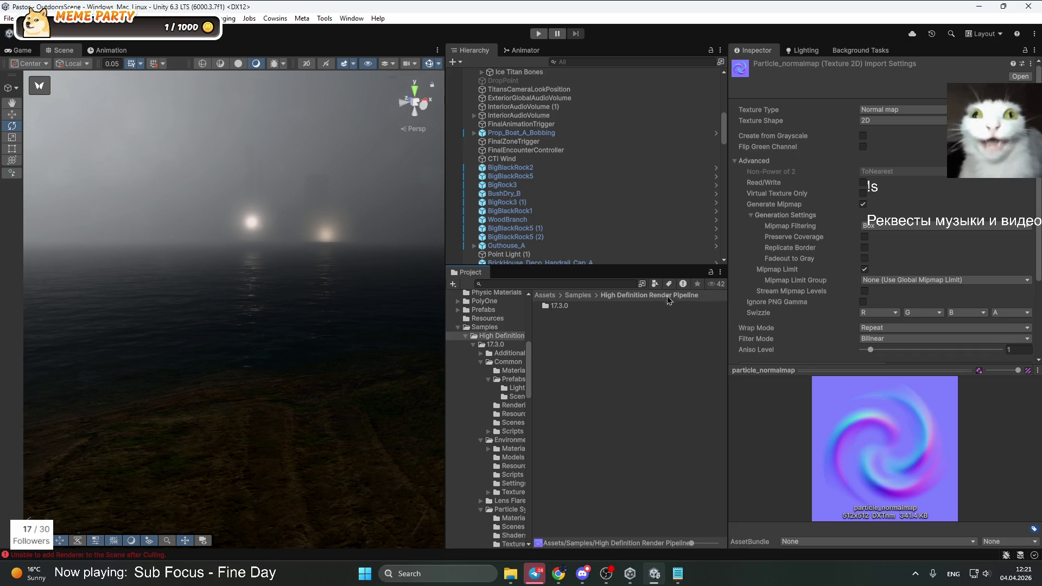
{"action": "double_click", "coordinate": [567, 304]}
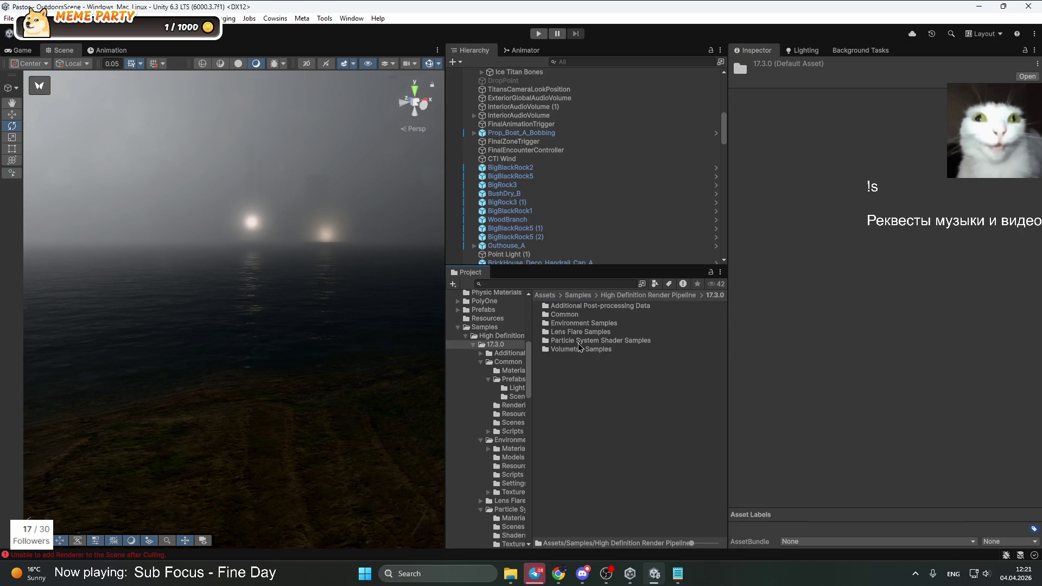
{"action": "double_click", "coordinate": [578, 340]}
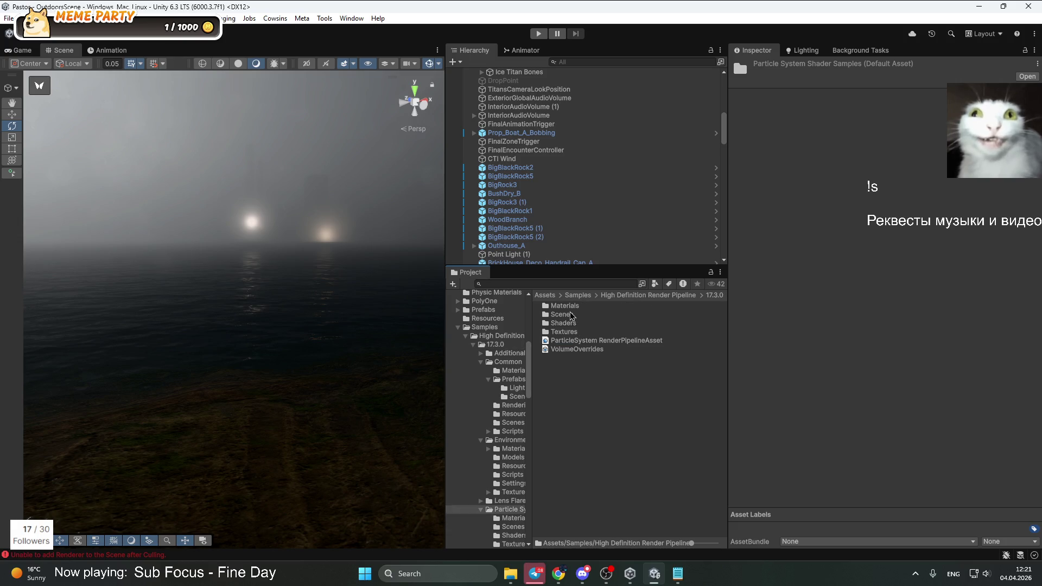
{"action": "left_click", "coordinate": [571, 321]}
{"action": "double_click", "coordinate": [571, 325]}
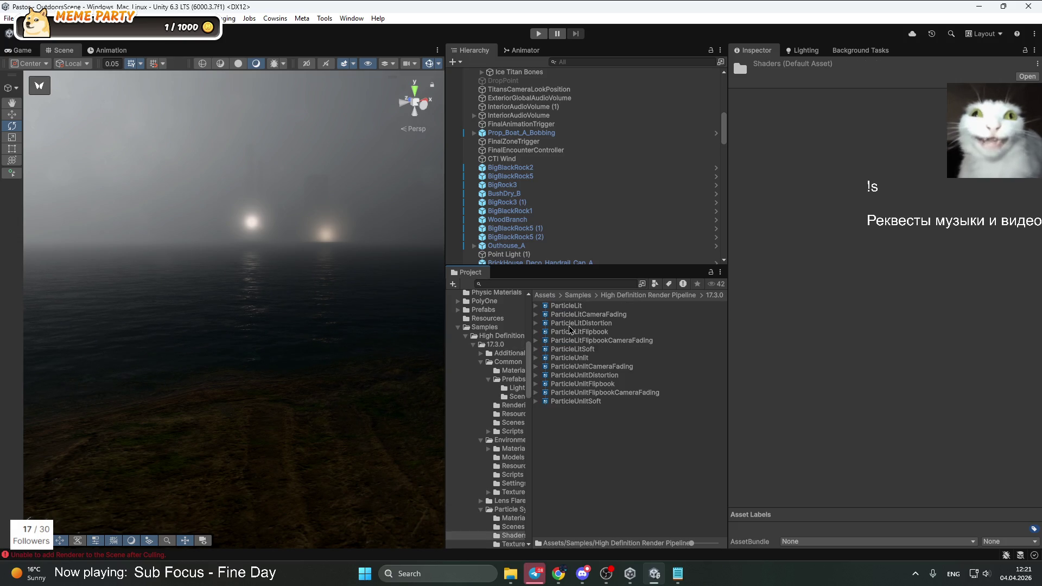
Look through Additional Post-processing Data and the Common Light prefabs, including HDRPSamplesSpotlight
{"action": "left_click", "coordinate": [713, 297]}
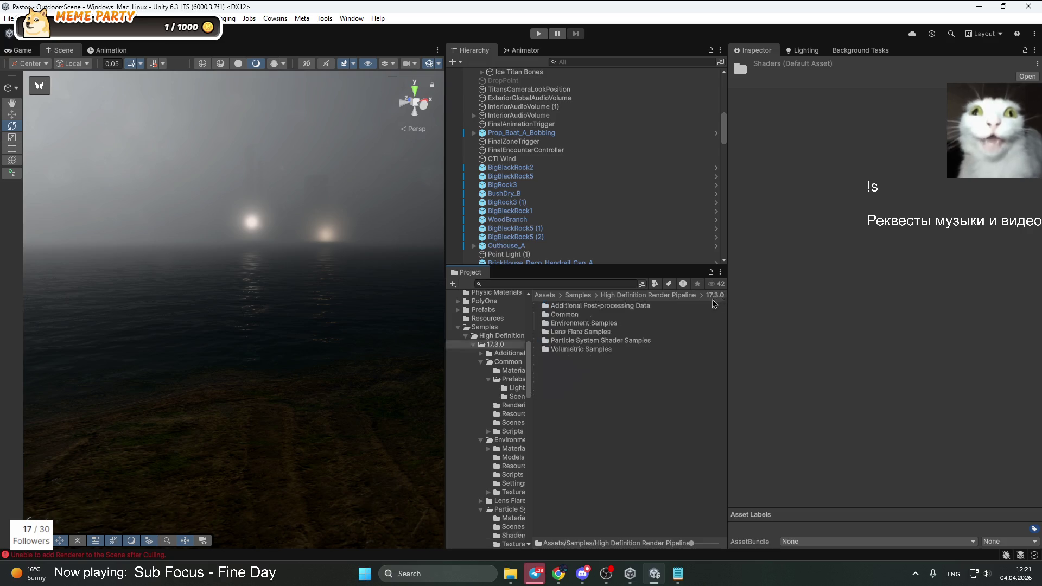
{"action": "double_click", "coordinate": [584, 307]}
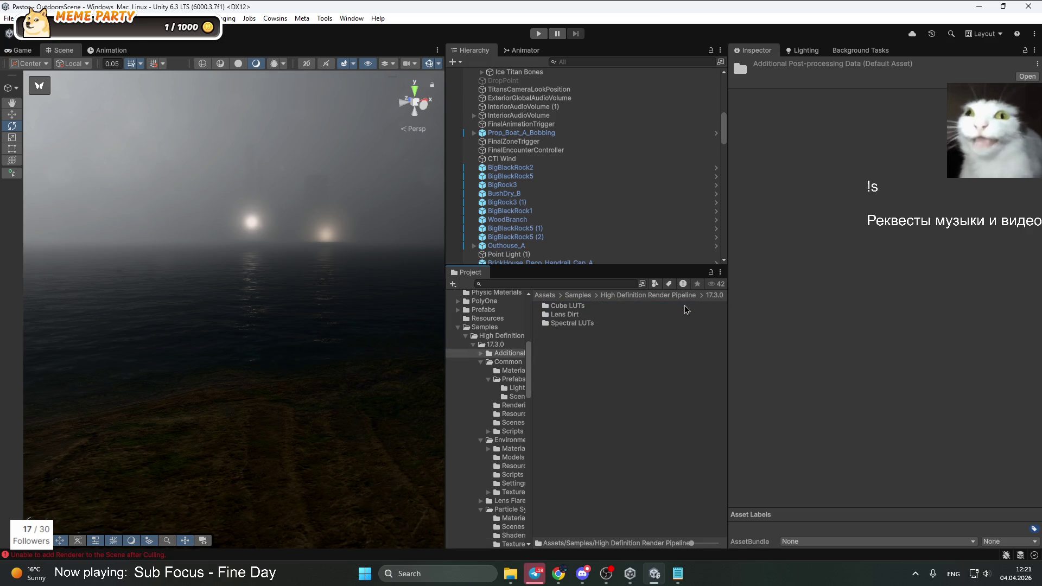
{"action": "left_click", "coordinate": [714, 297]}
{"action": "double_click", "coordinate": [576, 315]}
{"action": "double_click", "coordinate": [570, 315]}
{"action": "double_click", "coordinate": [563, 306]}
{"action": "left_click", "coordinate": [595, 309]}
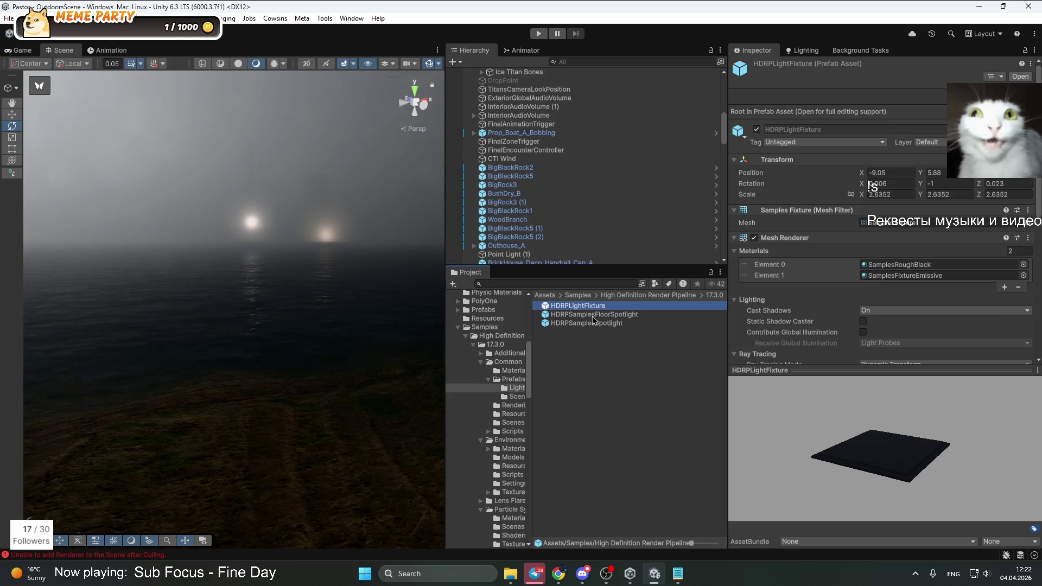
{"action": "left_click", "coordinate": [592, 317]}
{"action": "left_click", "coordinate": [587, 324]}
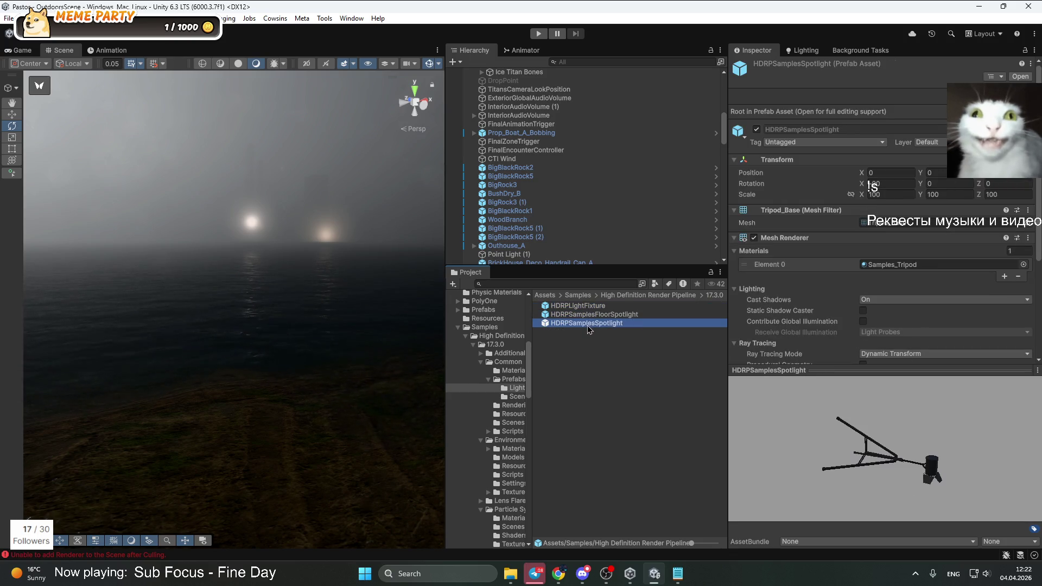
Open the Particle System Shader Samples Materials folder and select the Lit material
{"action": "left_click", "coordinate": [714, 295]}
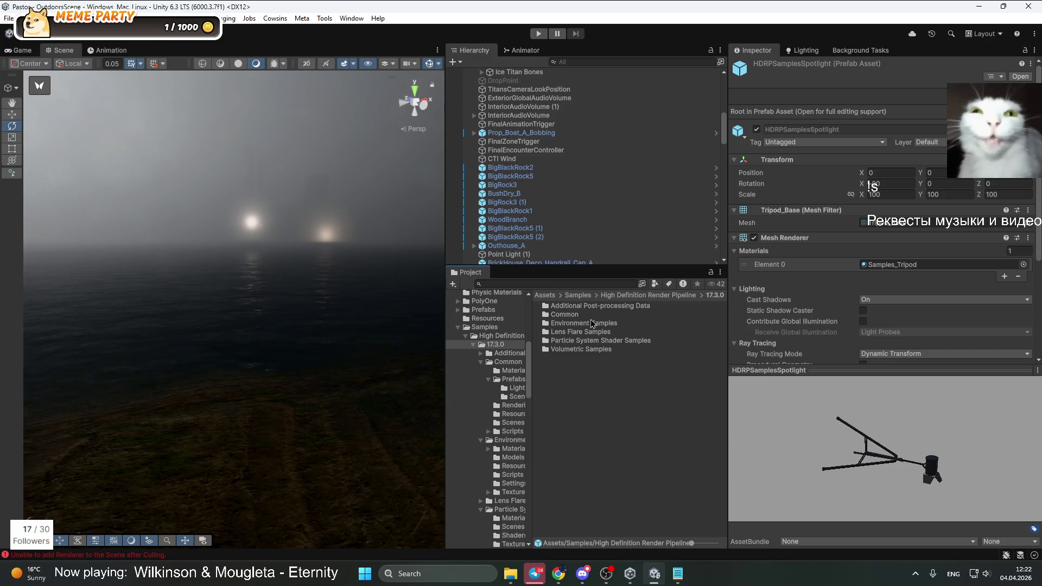
{"action": "double_click", "coordinate": [601, 341]}
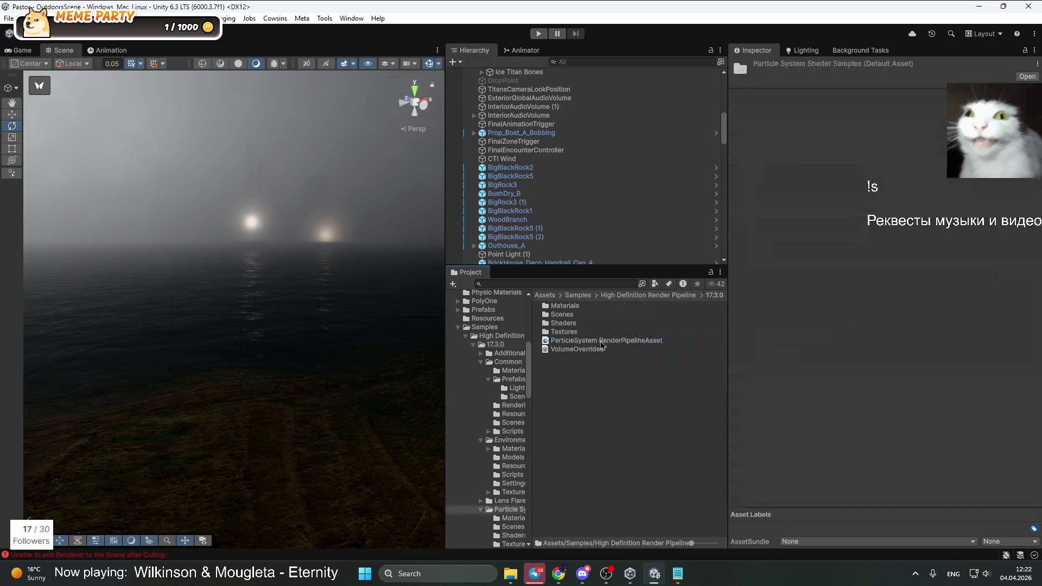
{"action": "double_click", "coordinate": [574, 309]}
{"action": "left_click", "coordinate": [570, 324]}
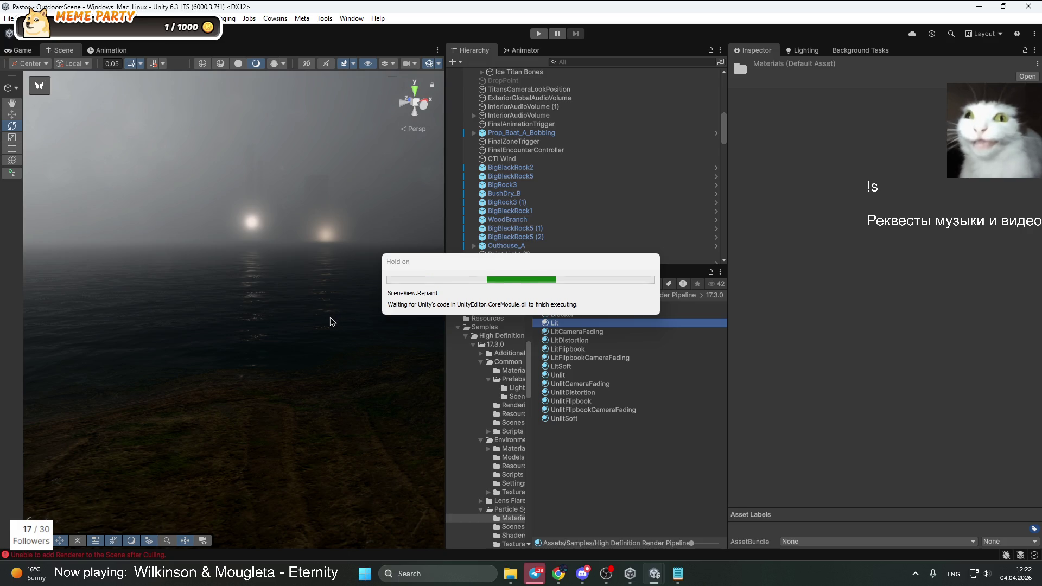
Reopen the Package Manager and search My Assets for 'particle'
{"action": "left_click", "coordinate": [351, 18]}
{"action": "mouse_move", "coordinate": [401, 212]}
{"action": "left_click", "coordinate": [521, 212]}
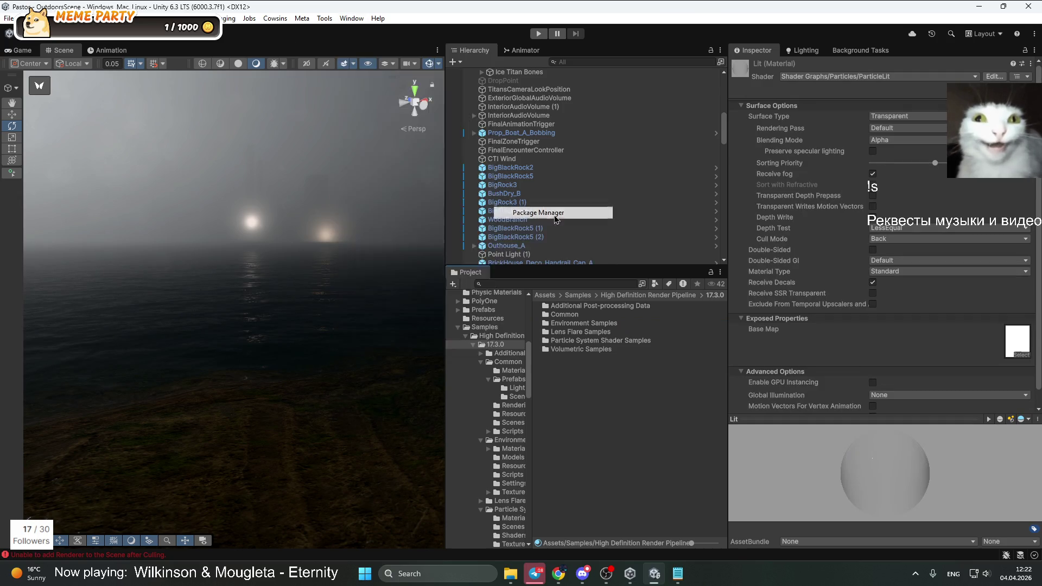
{"action": "left_click", "coordinate": [152, 194]}
{"action": "left_click", "coordinate": [239, 143]}
{"action": "key", "text": "BackSpace"}
{"action": "key", "text": "BackSpace"}
{"action": "key", "text": "BackSpace"}
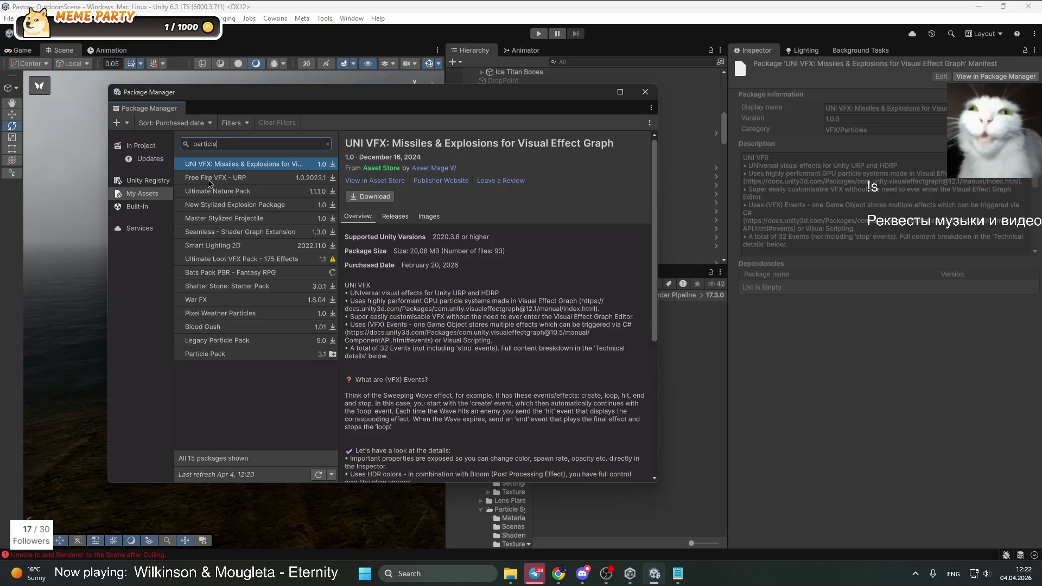
View the Free Fire VFX - URP and Particle Pack details, opening Particle Pack's store page
{"action": "left_click", "coordinate": [208, 180]}
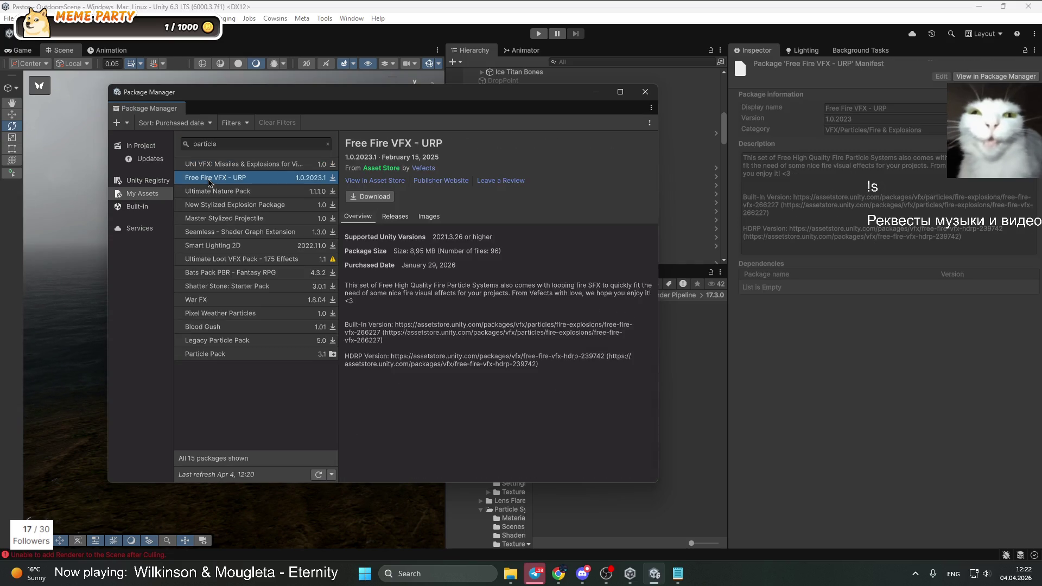
{"action": "left_click", "coordinate": [223, 356]}
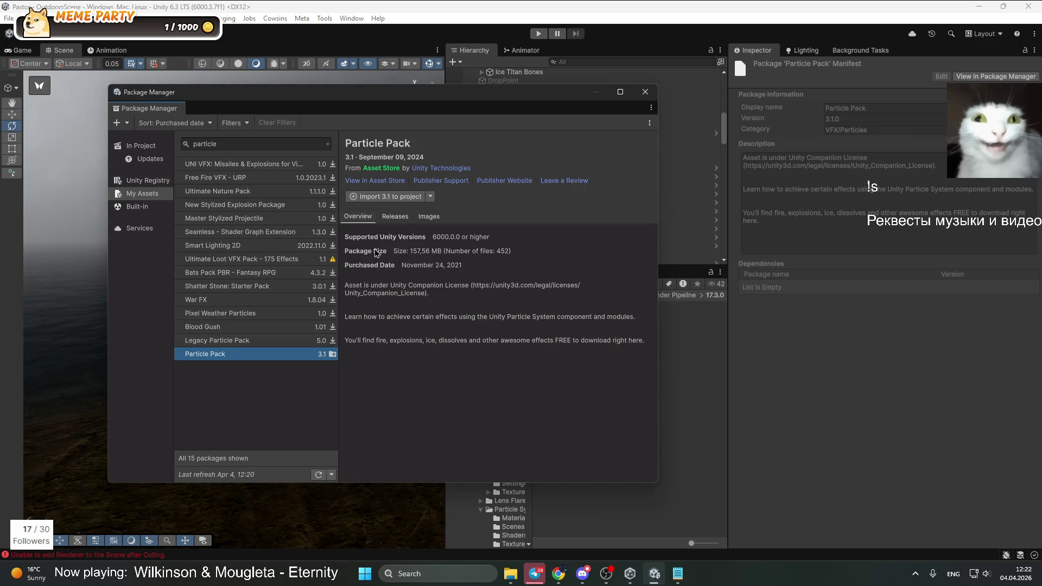
{"action": "left_click", "coordinate": [993, 271]}
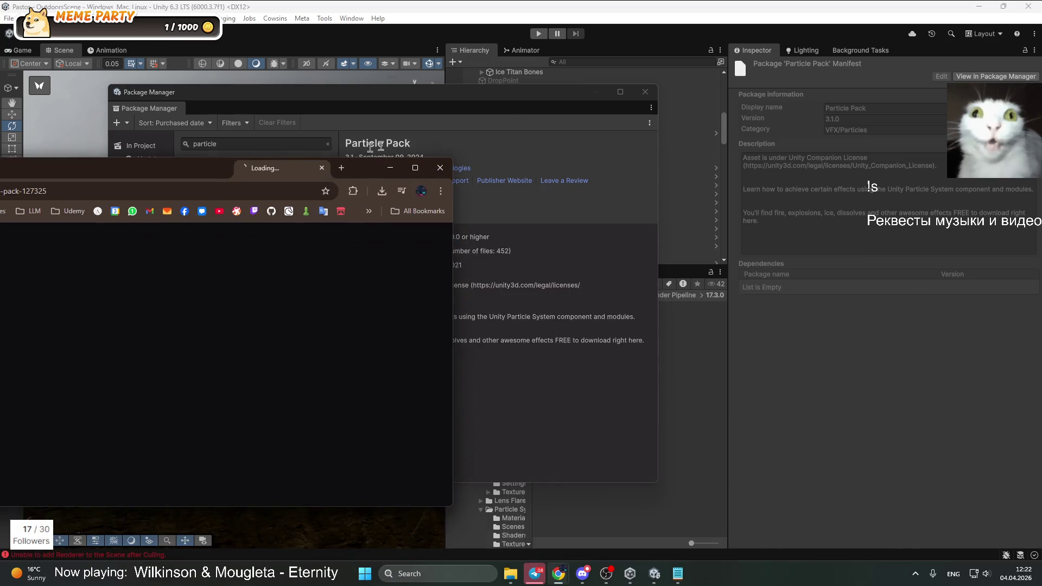
Maximize Chrome and view Particle Pack gallery images two through eight
{"action": "double_click", "coordinate": [532, 111]}
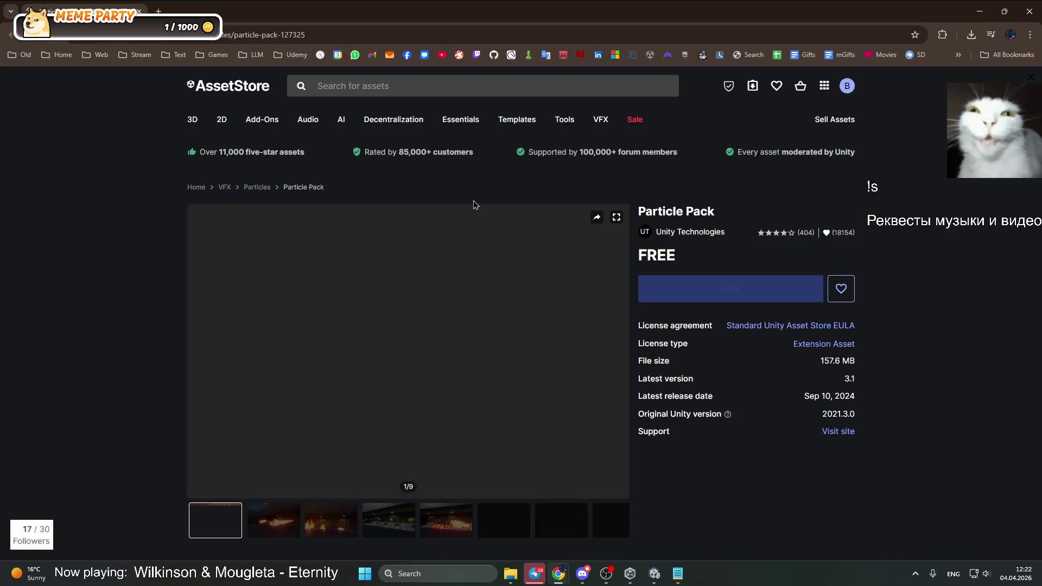
{"action": "scroll", "coordinate": [503, 380], "scroll_direction": "down", "scroll_amount": 8}
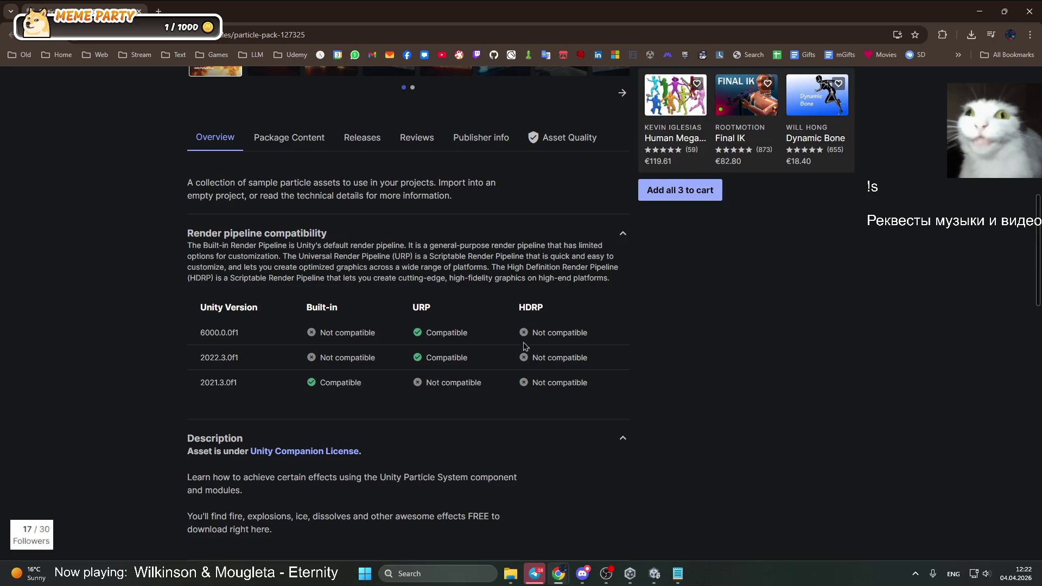
{"action": "scroll", "coordinate": [524, 346], "scroll_direction": "up", "scroll_amount": 6}
{"action": "left_click", "coordinate": [272, 421]}
{"action": "left_click", "coordinate": [354, 399]}
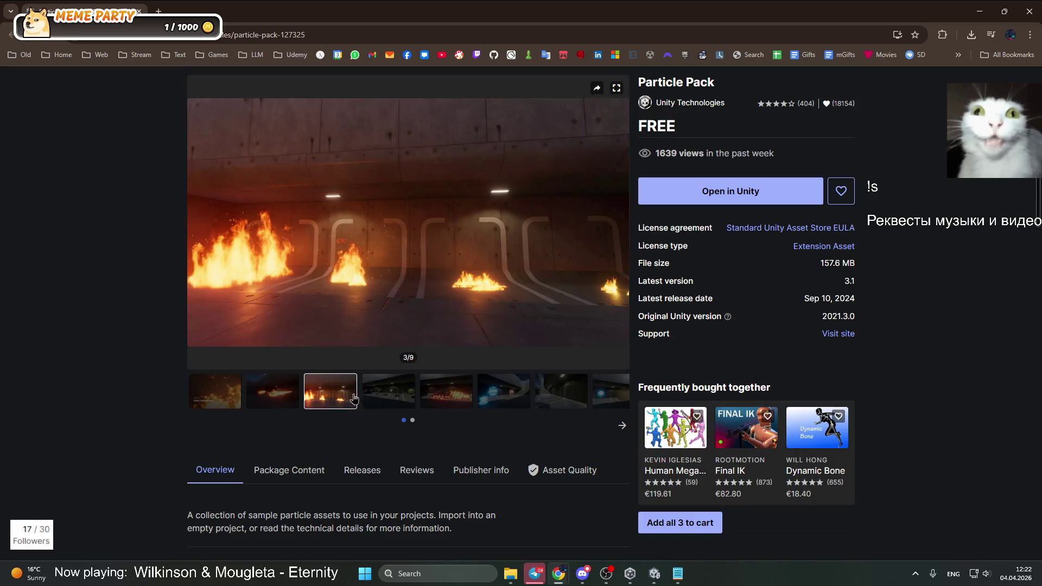
{"action": "left_click", "coordinate": [386, 395]}
{"action": "left_click", "coordinate": [458, 396]}
{"action": "left_click", "coordinate": [563, 399]}
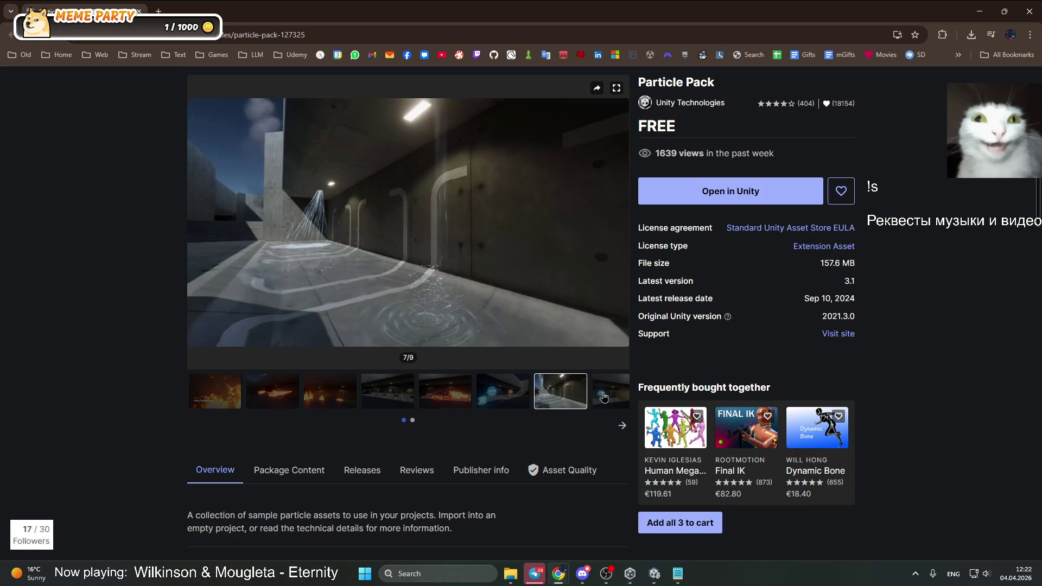
{"action": "left_click", "coordinate": [604, 397]}
{"action": "scroll", "coordinate": [598, 491], "scroll_direction": "up", "scroll_amount": 1}
Page the gallery thumbnails, revisit images seven to four, and check render pipeline compatibility
{"action": "left_click", "coordinate": [623, 480]}
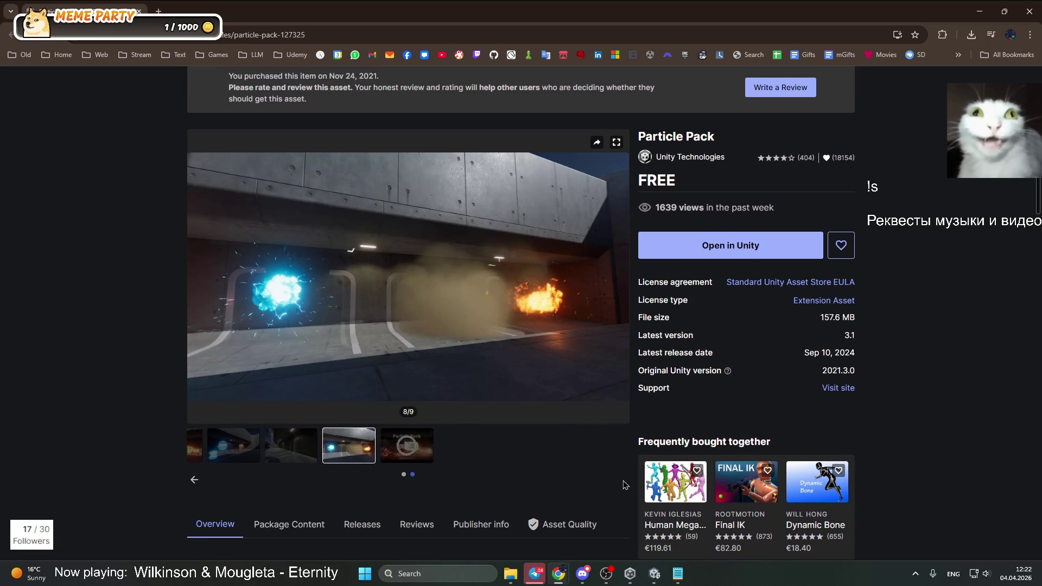
{"action": "left_click", "coordinate": [195, 481]}
{"action": "left_click", "coordinate": [540, 462]}
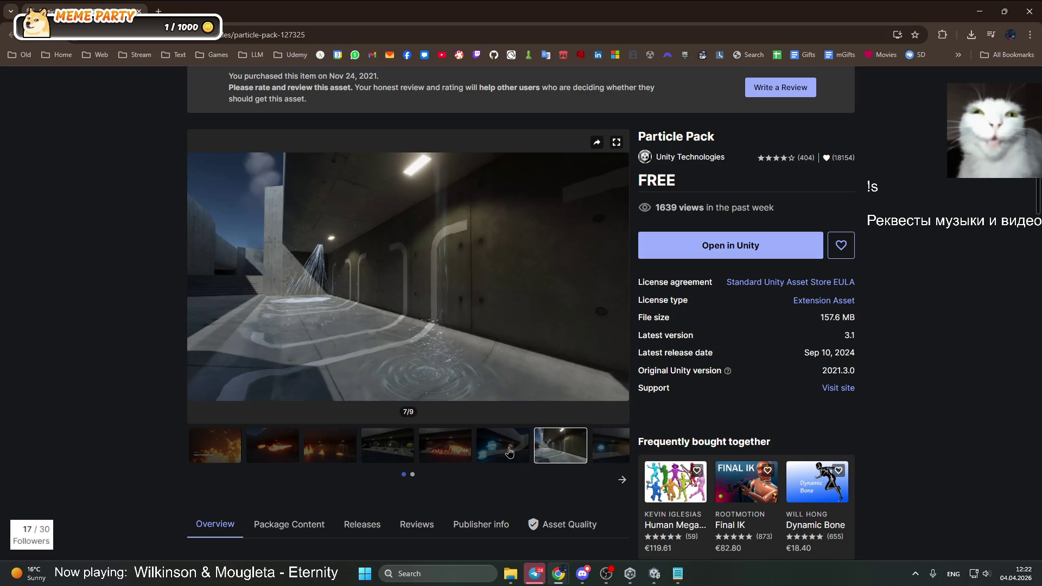
{"action": "left_click", "coordinate": [503, 448]}
{"action": "left_click", "coordinate": [470, 448]}
{"action": "left_click", "coordinate": [417, 442]}
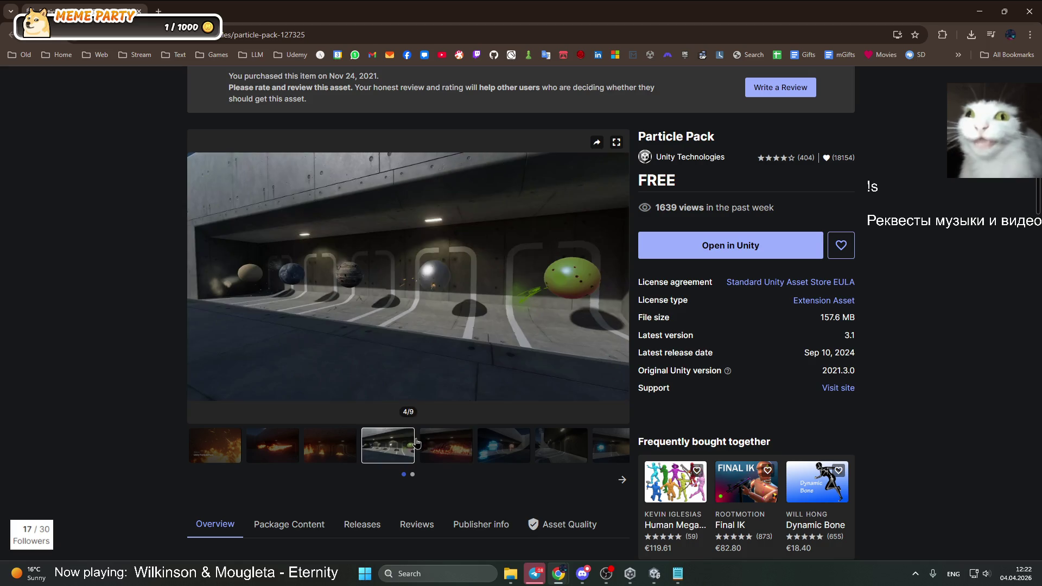
{"action": "scroll", "coordinate": [397, 451], "scroll_direction": "down", "scroll_amount": 8}
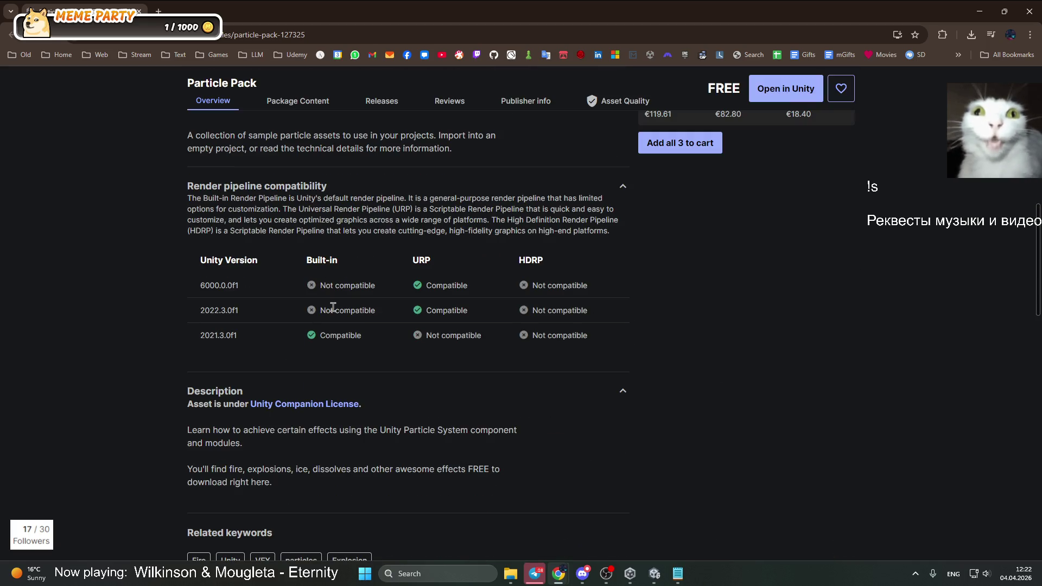
{"action": "scroll", "coordinate": [393, 401], "scroll_direction": "up", "scroll_amount": 10}
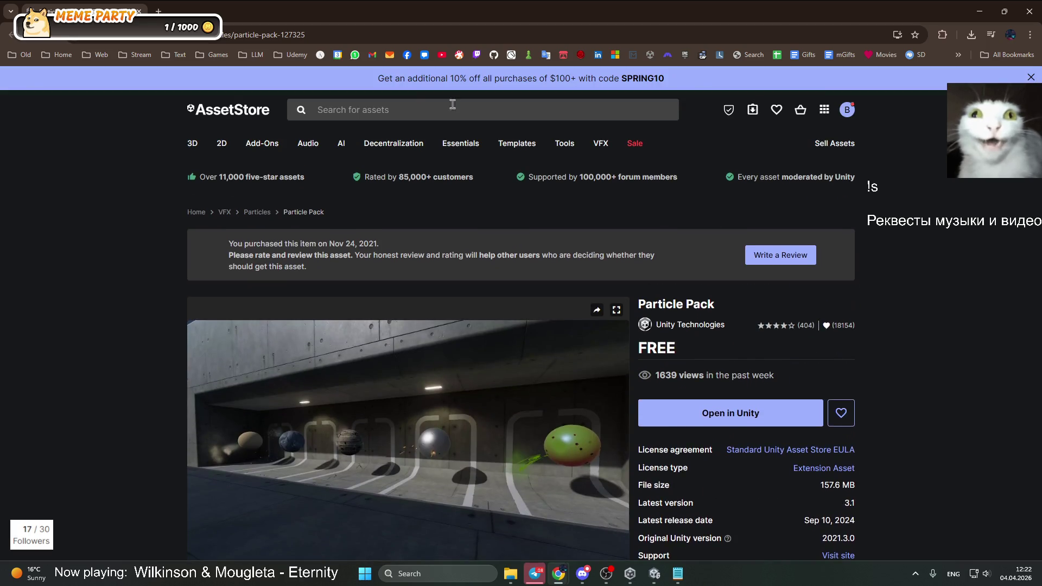
Filter My Assets by 'particle' to 15 items and preview UNI VFX: Missiles & Explosions
{"action": "left_click", "coordinate": [419, 111]}
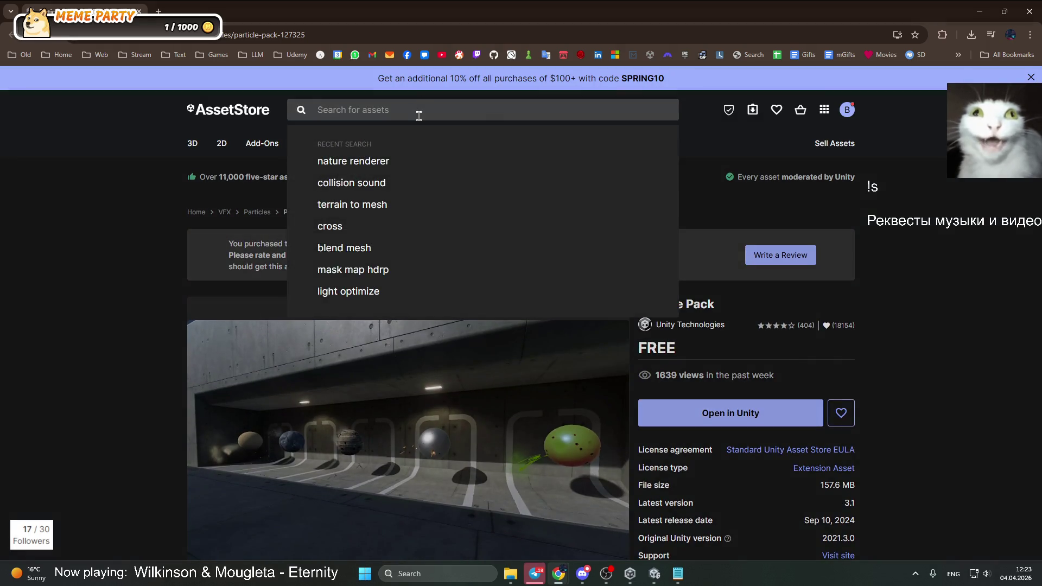
{"action": "type", "text": "p"}
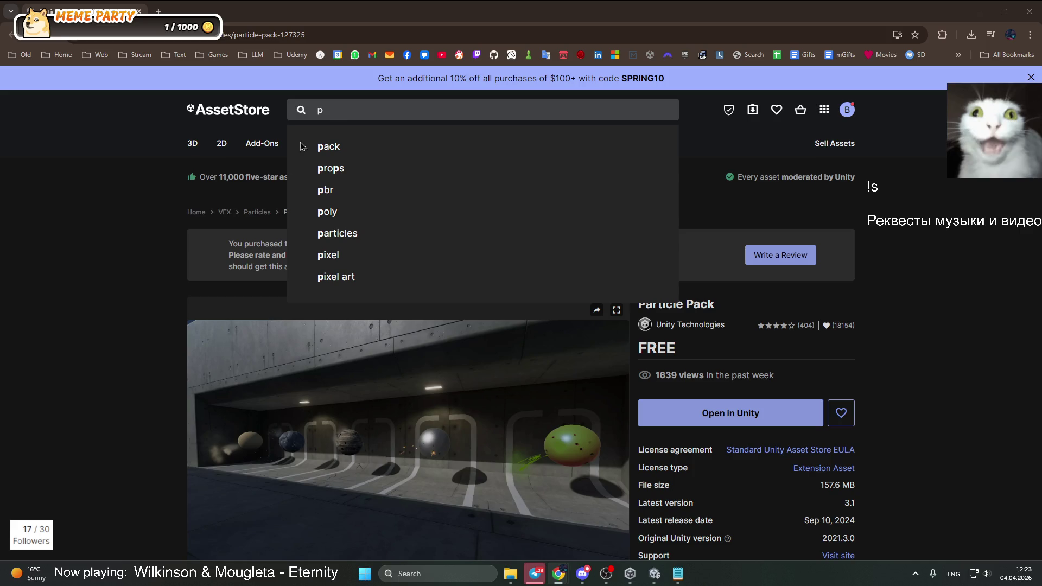
{"action": "type", "text": "article"}
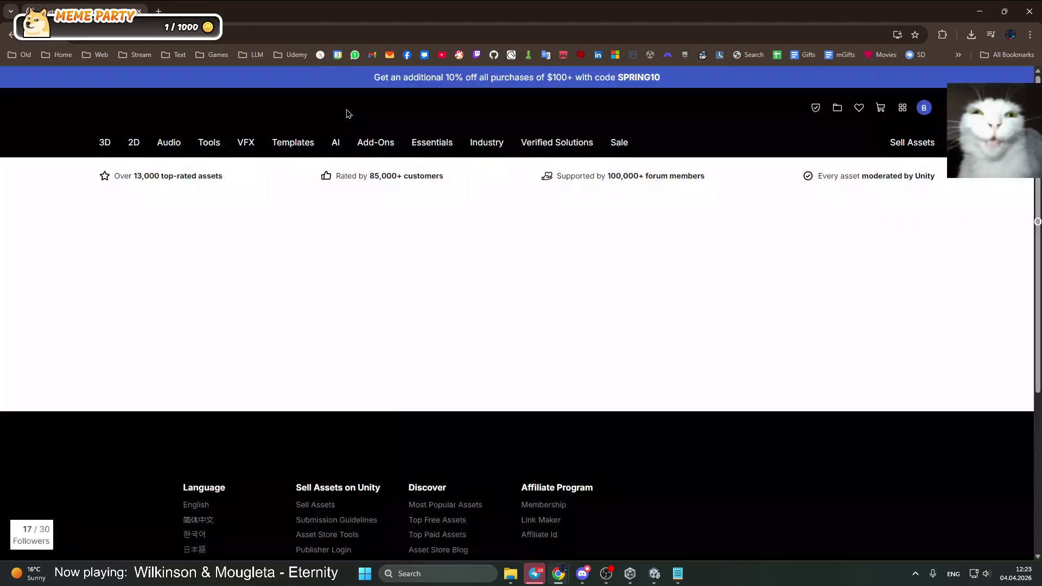
{"action": "left_click", "coordinate": [835, 110]}
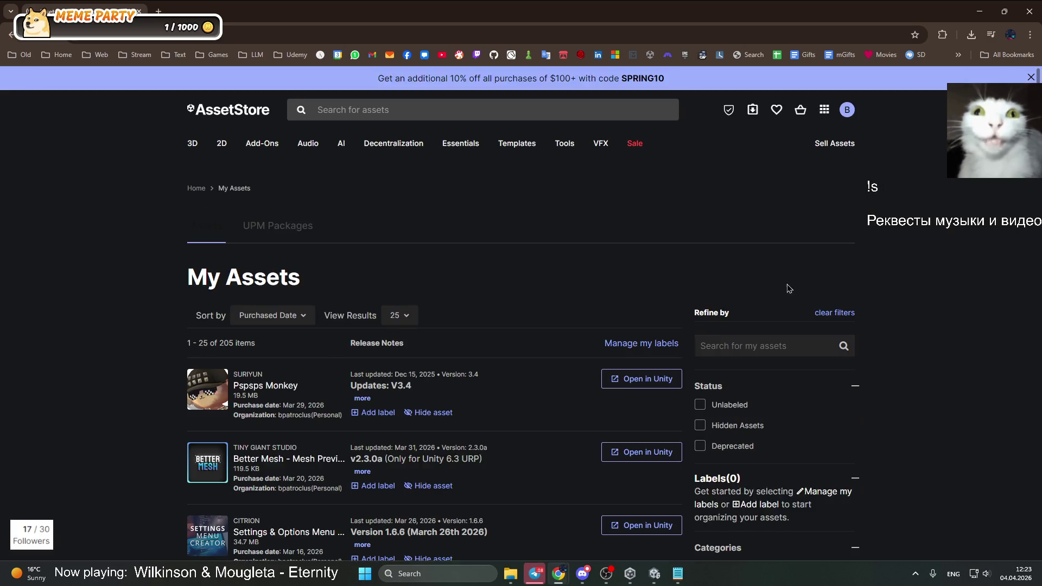
{"action": "left_click", "coordinate": [753, 352]}
{"action": "type", "text": "partic"}
{"action": "left_click", "coordinate": [724, 407]}
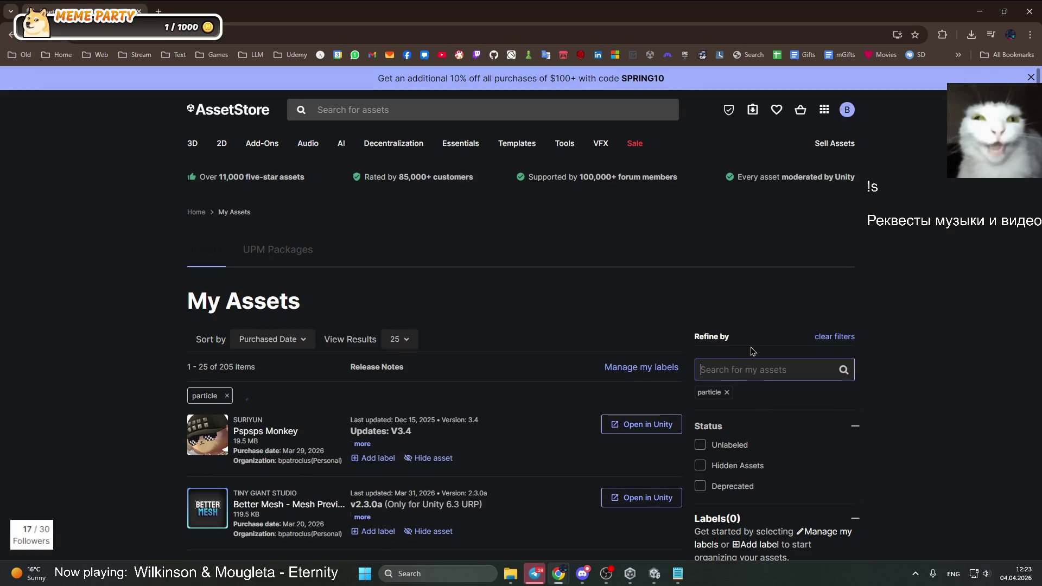
{"action": "scroll", "coordinate": [392, 348], "scroll_direction": "down", "scroll_amount": 2}
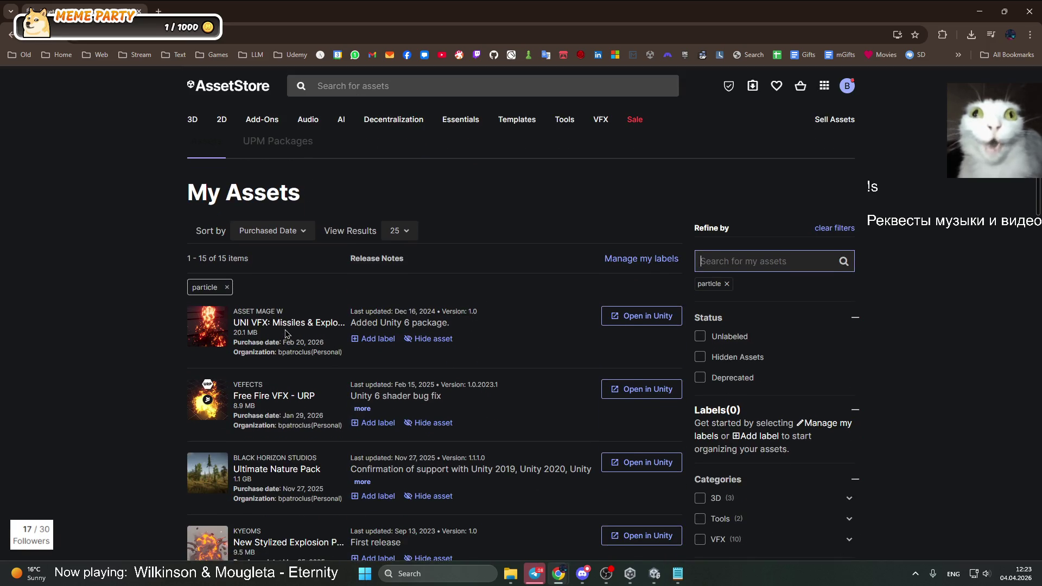
{"action": "left_click", "coordinate": [286, 332]}
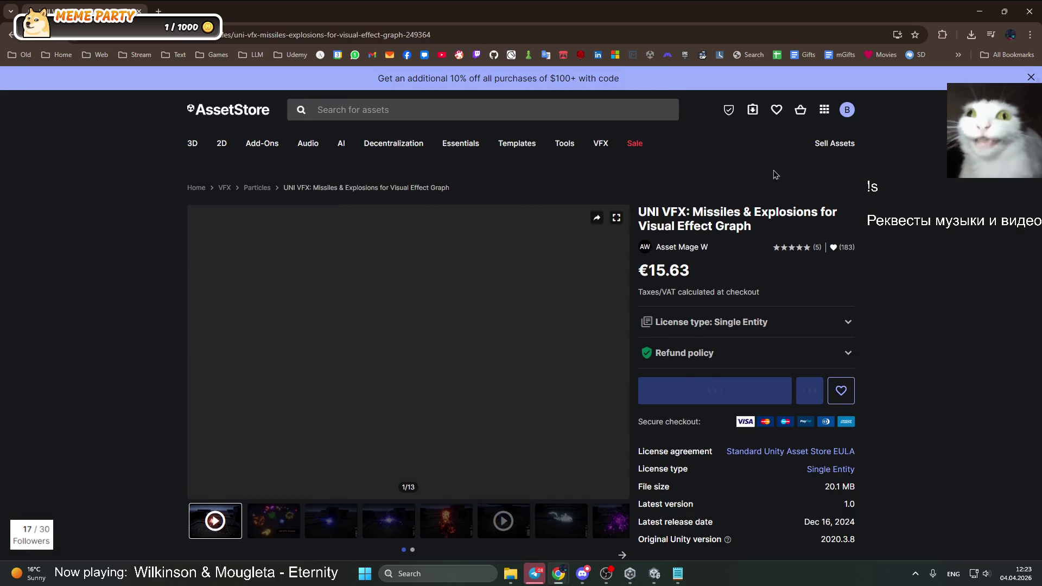
Browse the UNI VFX gallery: Missiles, lightning, purple, yellow and teal effect images
{"action": "scroll", "coordinate": [333, 340], "scroll_direction": "down", "scroll_amount": 5}
{"action": "left_click", "coordinate": [333, 339]}
{"action": "left_click", "coordinate": [290, 339]}
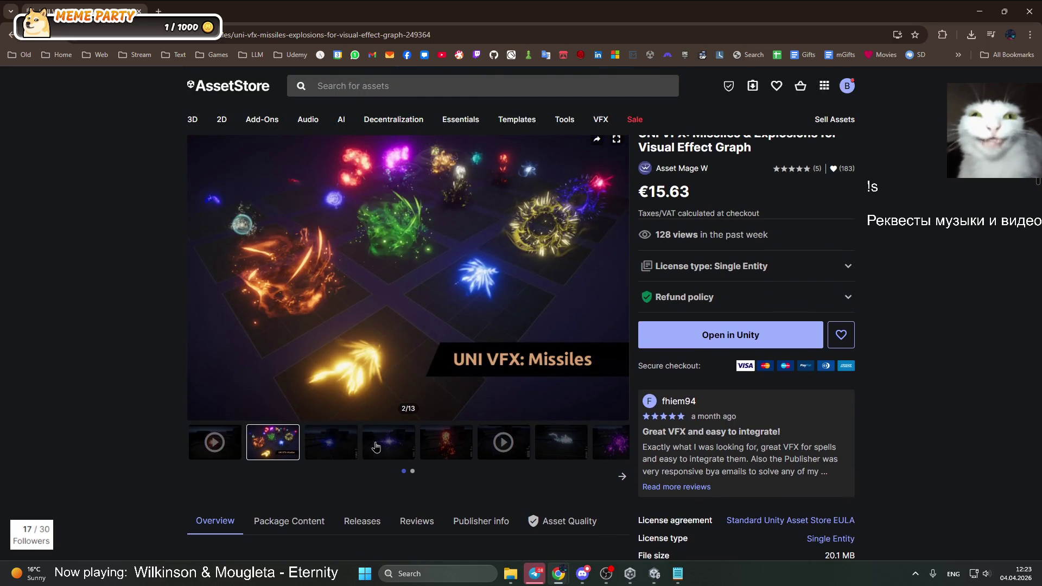
{"action": "left_click", "coordinate": [389, 446]}
{"action": "left_click", "coordinate": [561, 444]}
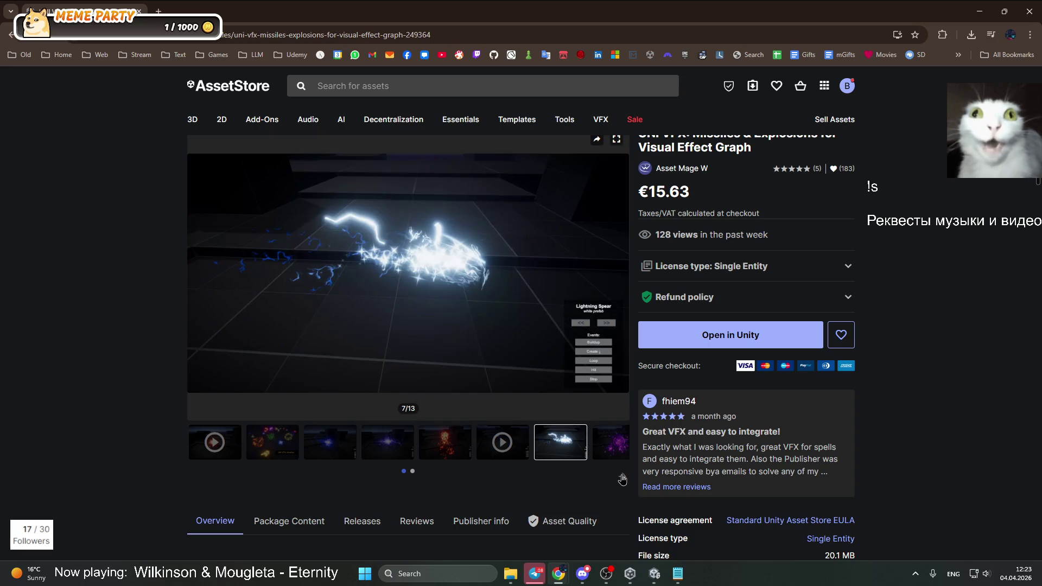
{"action": "left_click", "coordinate": [622, 476]}
{"action": "left_click", "coordinate": [234, 446]}
{"action": "left_click", "coordinate": [388, 442]}
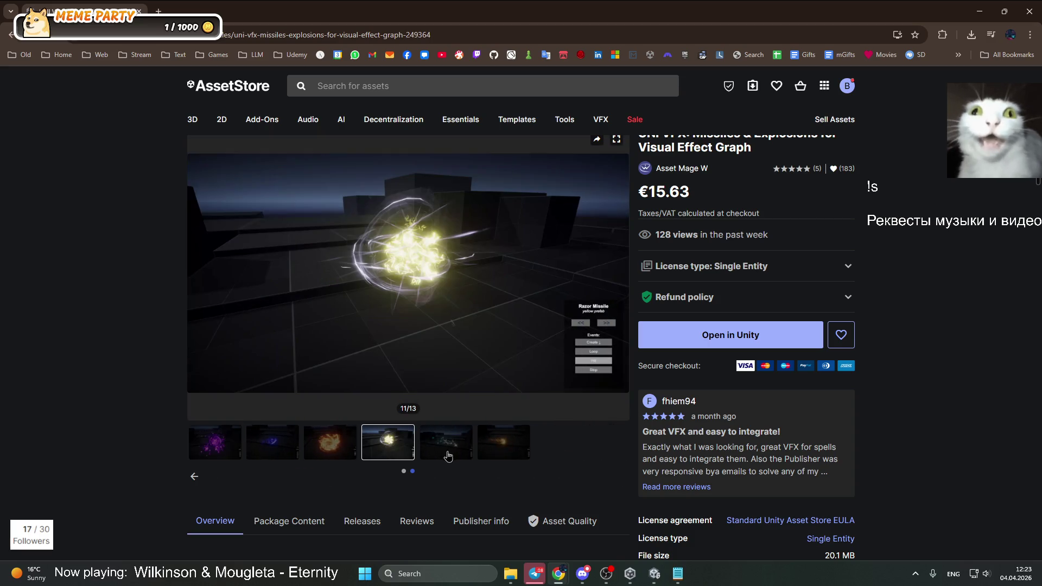
{"action": "left_click", "coordinate": [444, 448]}
View the comet, Razor Missile and fire explosion images, then play the showcase video
{"action": "scroll", "coordinate": [541, 471], "scroll_direction": "down", "scroll_amount": 5}
{"action": "scroll", "coordinate": [542, 471], "scroll_direction": "up", "scroll_amount": 5}
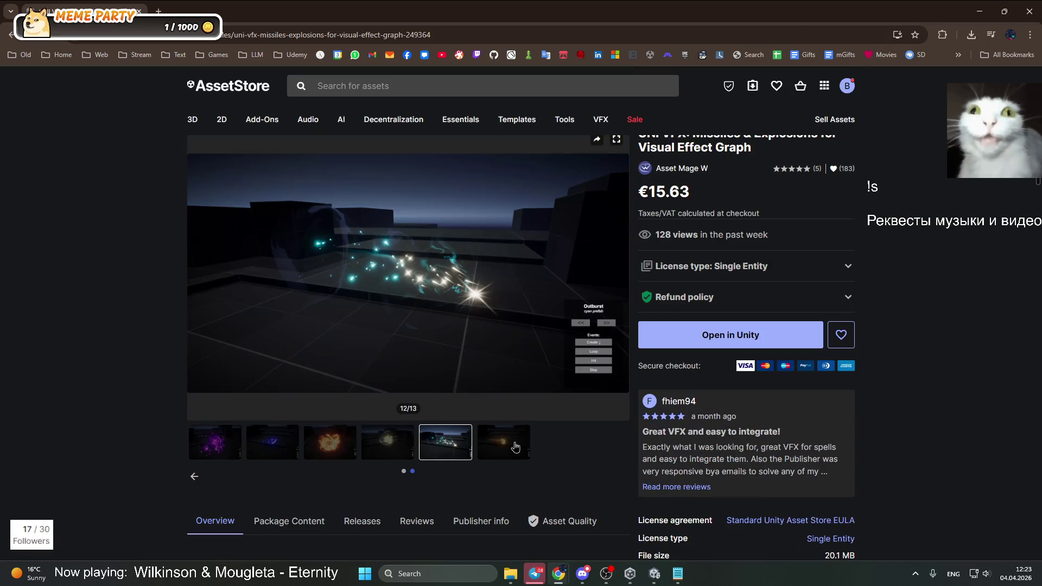
{"action": "left_click", "coordinate": [515, 446]}
{"action": "left_click", "coordinate": [391, 447]}
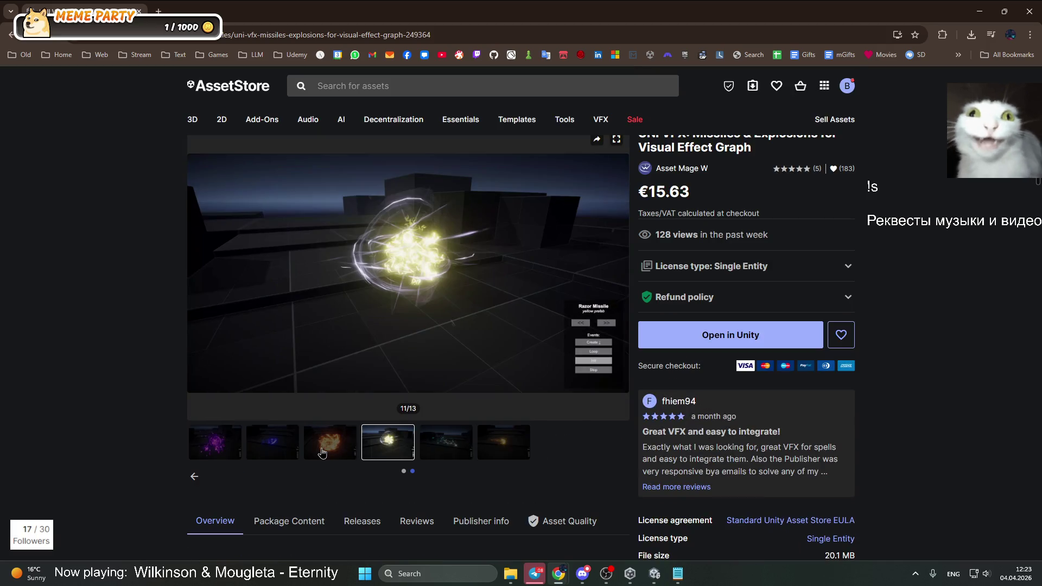
{"action": "left_click", "coordinate": [322, 452]}
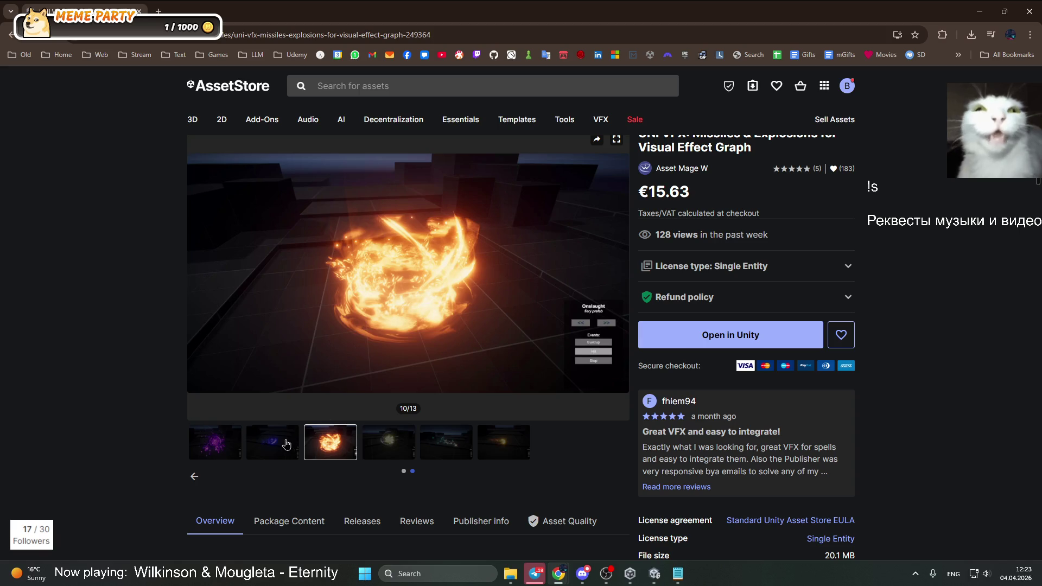
{"action": "left_click", "coordinate": [194, 478]}
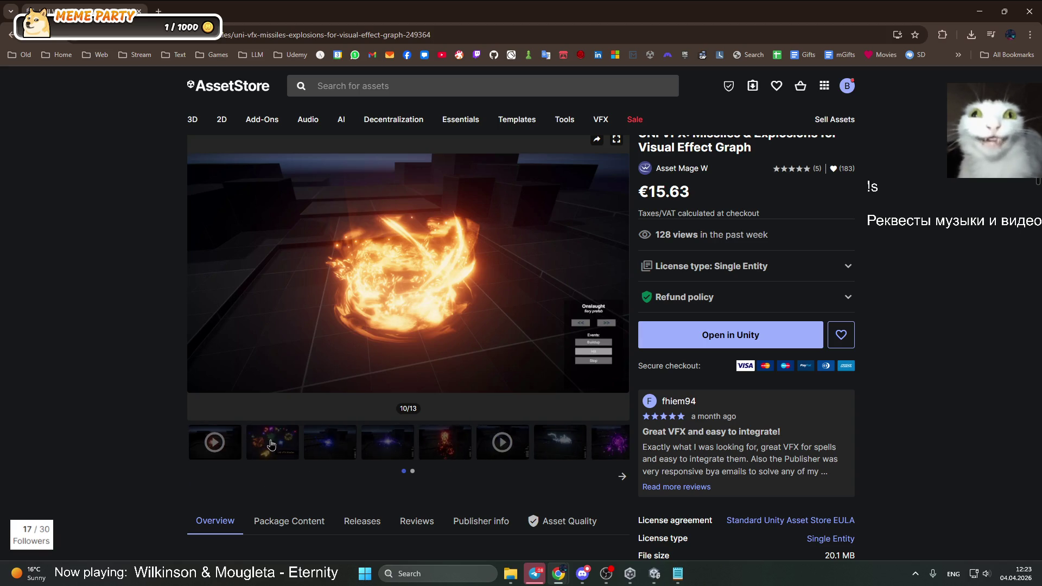
{"action": "left_click", "coordinate": [559, 442]}
{"action": "left_click", "coordinate": [502, 442]}
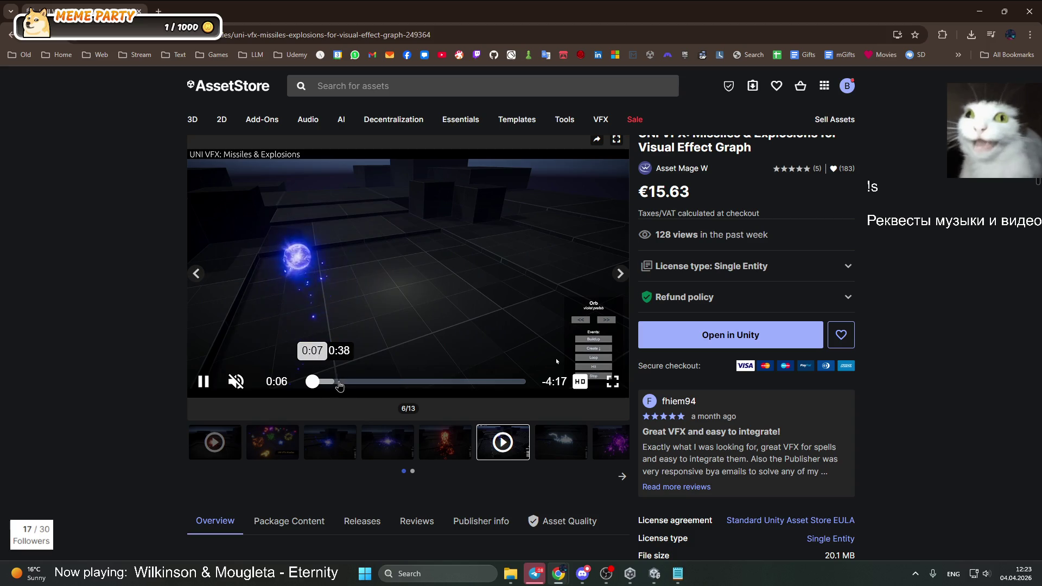
Skip the showcase video to 0:33, 1:11, 1:44, 2:41 and 2:53, then return to My Assets
{"action": "left_click", "coordinate": [335, 382]}
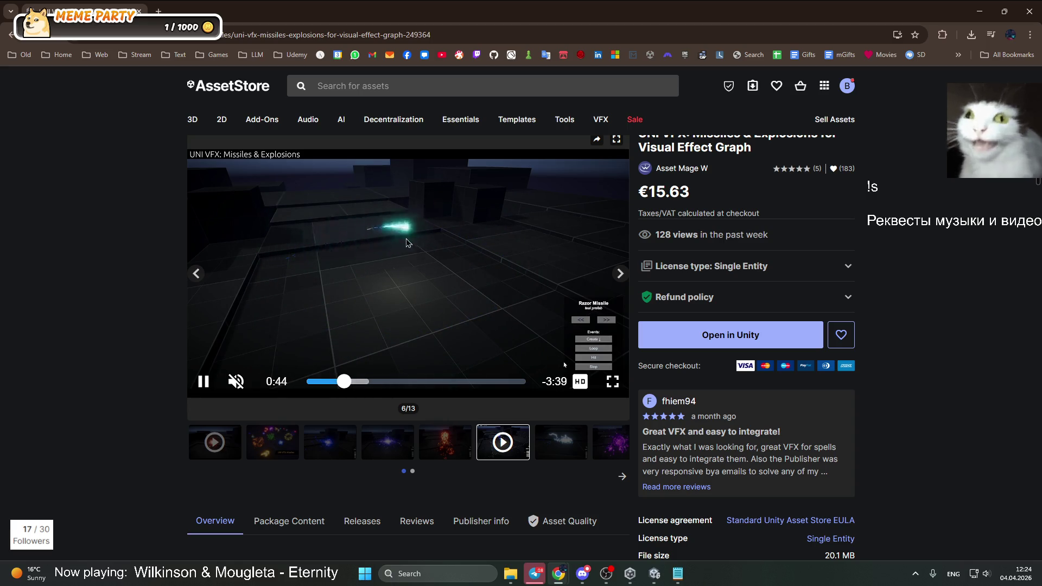
{"action": "left_click", "coordinate": [366, 382]}
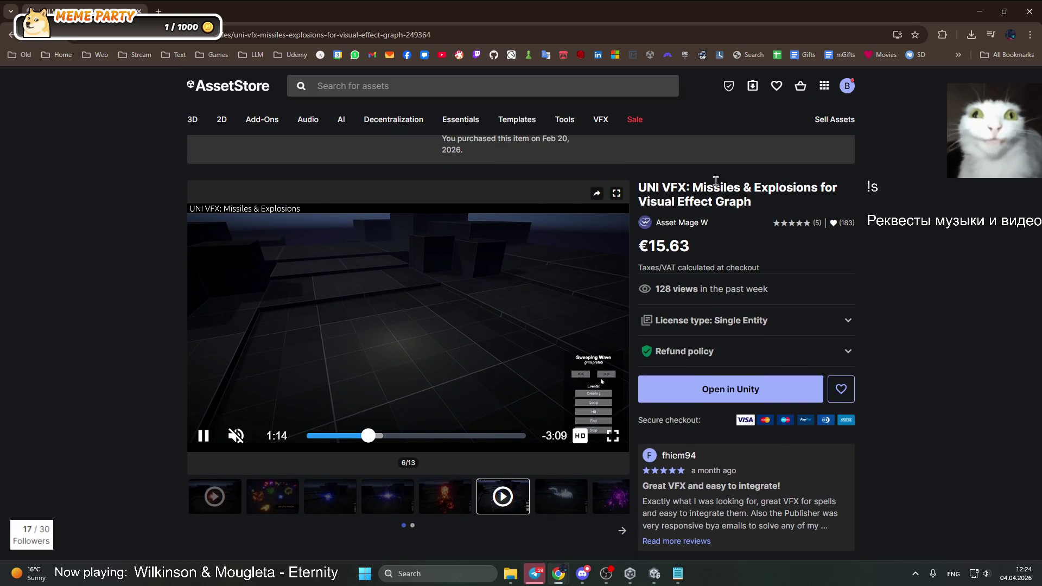
{"action": "left_click", "coordinate": [393, 435]}
{"action": "left_click", "coordinate": [441, 436]}
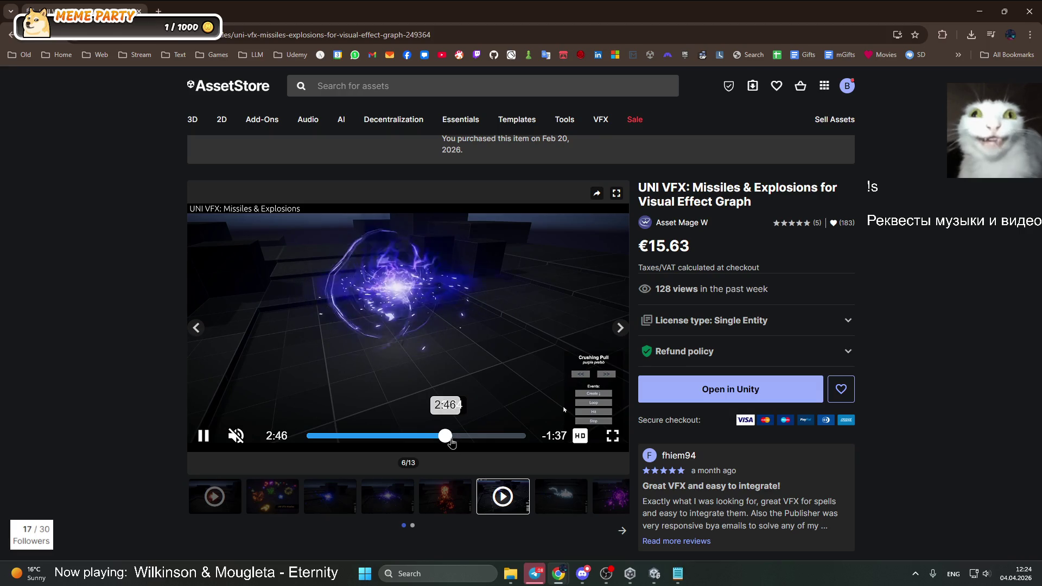
{"action": "left_click", "coordinate": [451, 440]}
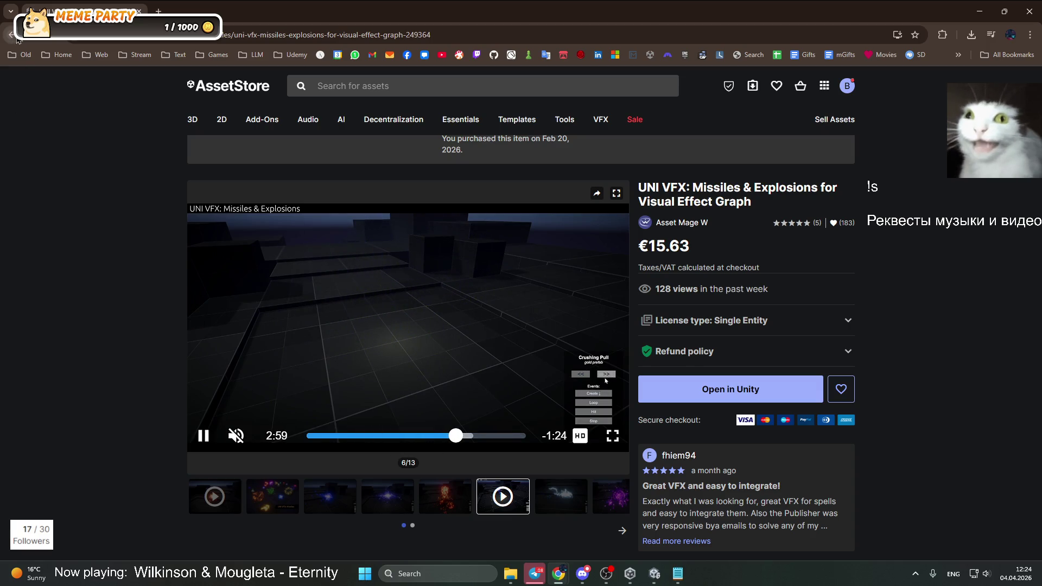
{"action": "key", "text": "alt+Left"}
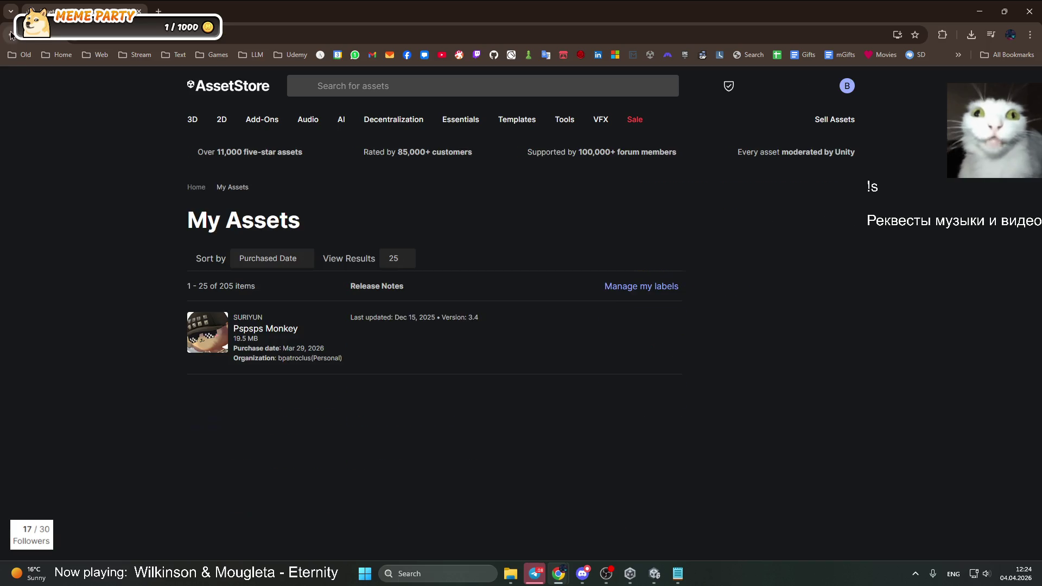
Search My Assets for 'particle' and open Free Fire VFX - URP full details in a new tab
{"action": "left_click", "coordinate": [749, 367]}
{"action": "type", "text": "particle"}
{"action": "key", "text": "Return"}
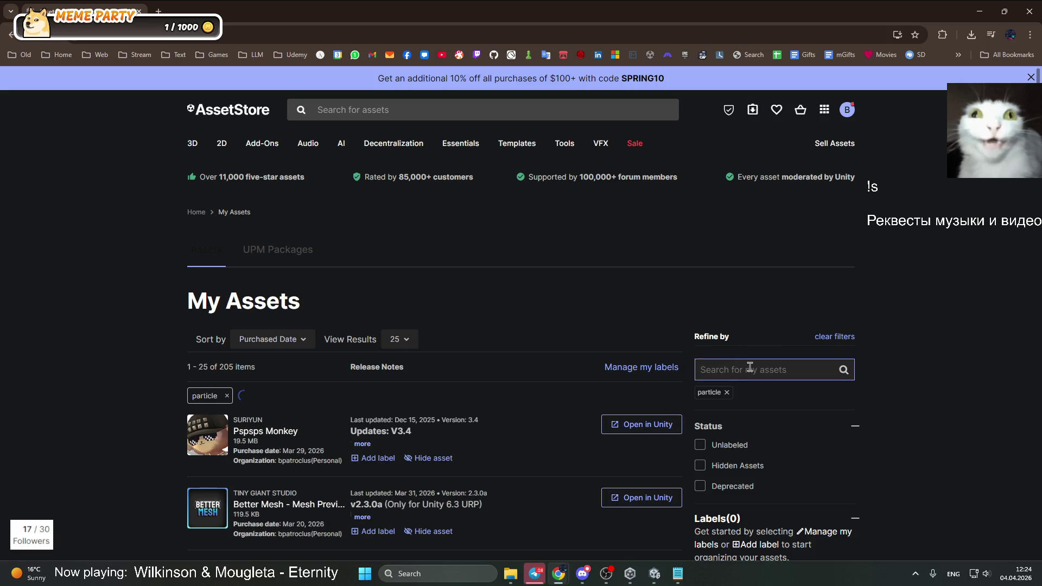
{"action": "scroll", "coordinate": [492, 369], "scroll_direction": "down", "scroll_amount": 3}
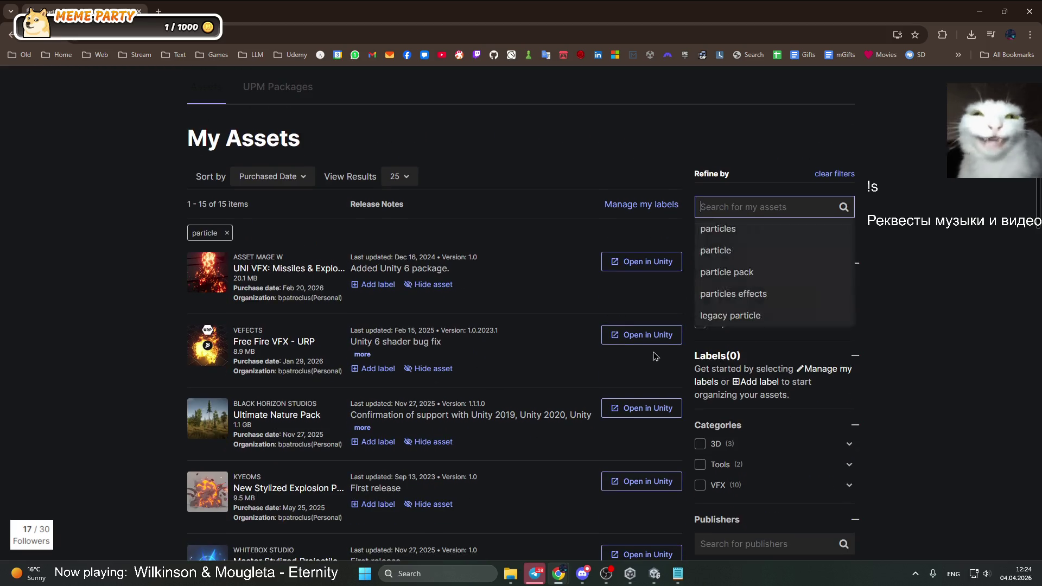
{"action": "left_click", "coordinate": [629, 335]}
{"action": "key", "text": "Escape"}
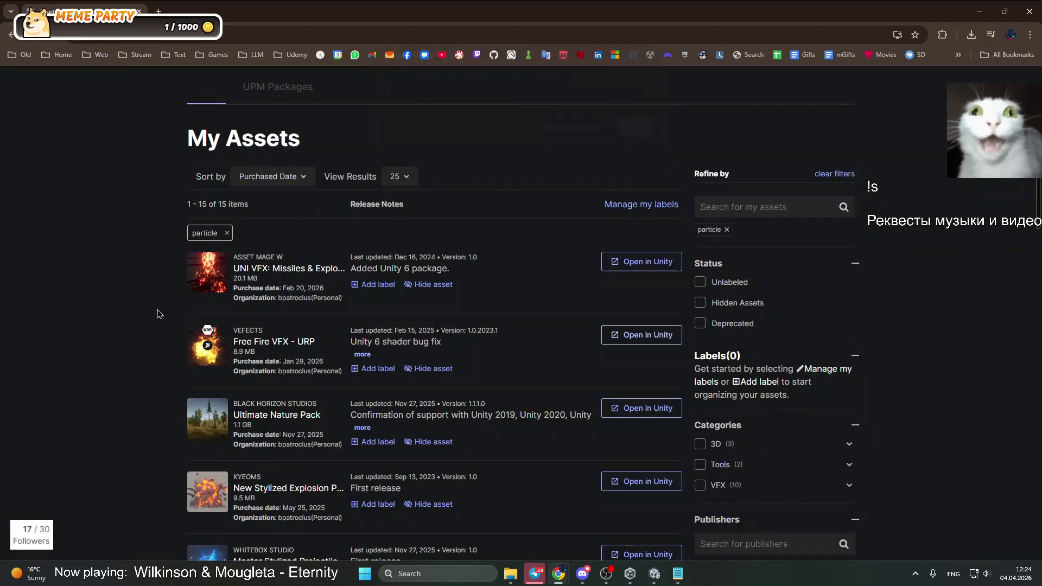
{"action": "left_click", "coordinate": [276, 343]}
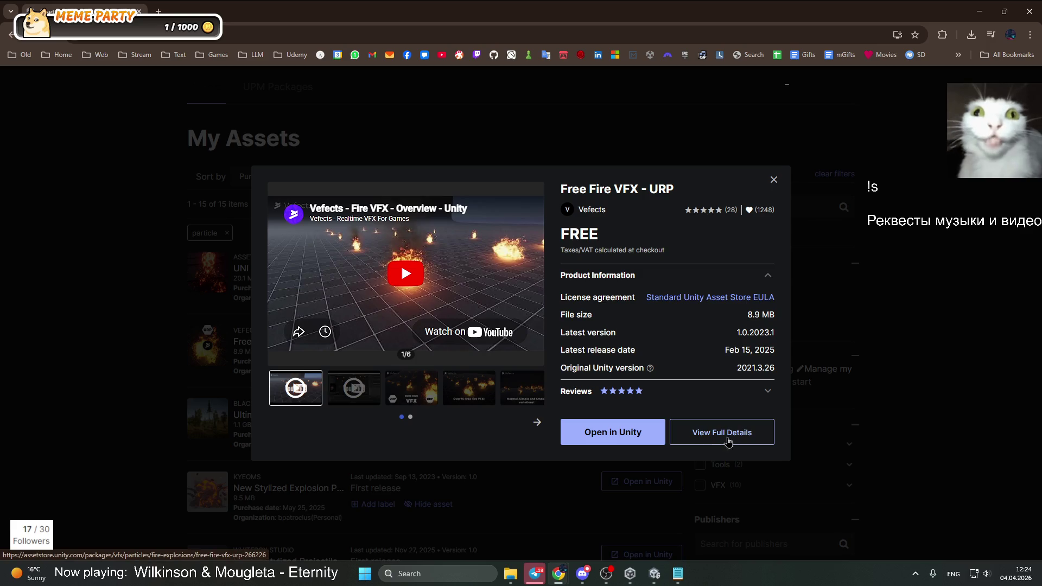
{"action": "left_click", "coordinate": [724, 438]}
{"action": "left_click", "coordinate": [225, 452]}
Open the Bats Pack PBR full details in a background tab
{"action": "scroll", "coordinate": [245, 424], "scroll_direction": "down", "scroll_amount": 1}
{"action": "scroll", "coordinate": [245, 424], "scroll_direction": "down", "scroll_amount": 2}
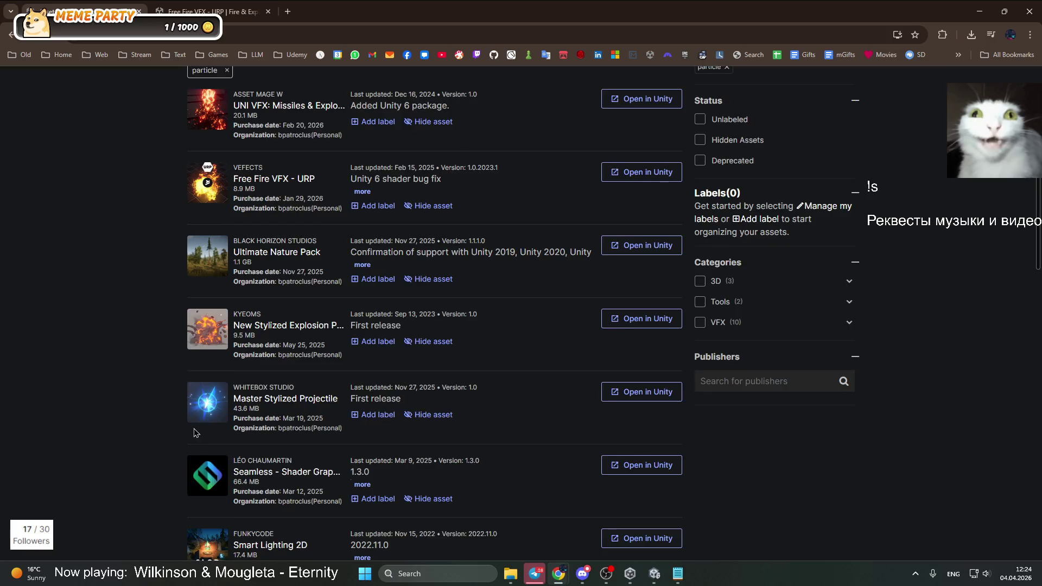
{"action": "scroll", "coordinate": [195, 433], "scroll_direction": "down", "scroll_amount": 3}
{"action": "scroll", "coordinate": [217, 374], "scroll_direction": "down", "scroll_amount": 2}
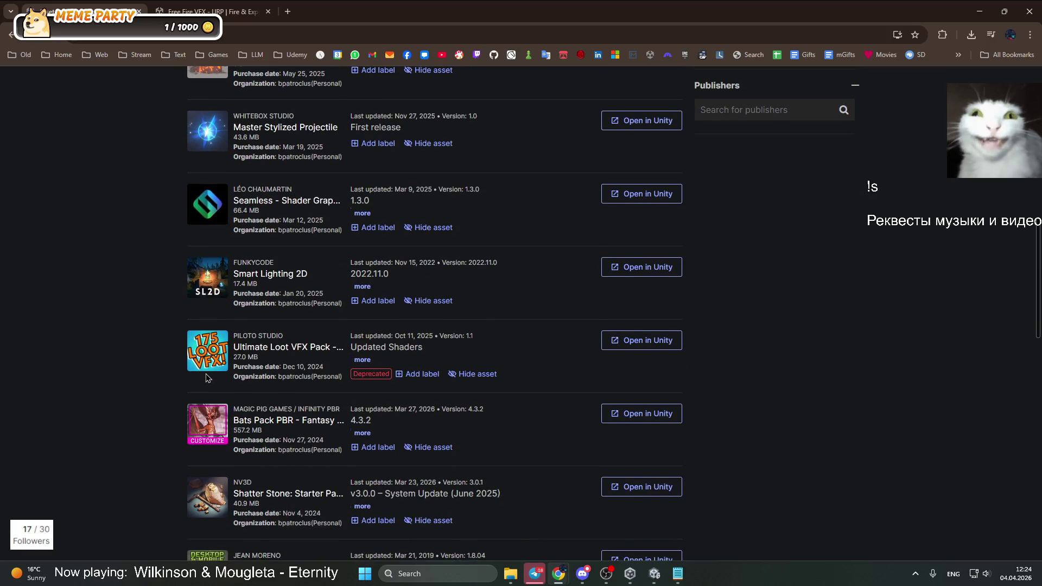
{"action": "scroll", "coordinate": [205, 376], "scroll_direction": "down", "scroll_amount": 3}
{"action": "left_click", "coordinate": [289, 259]}
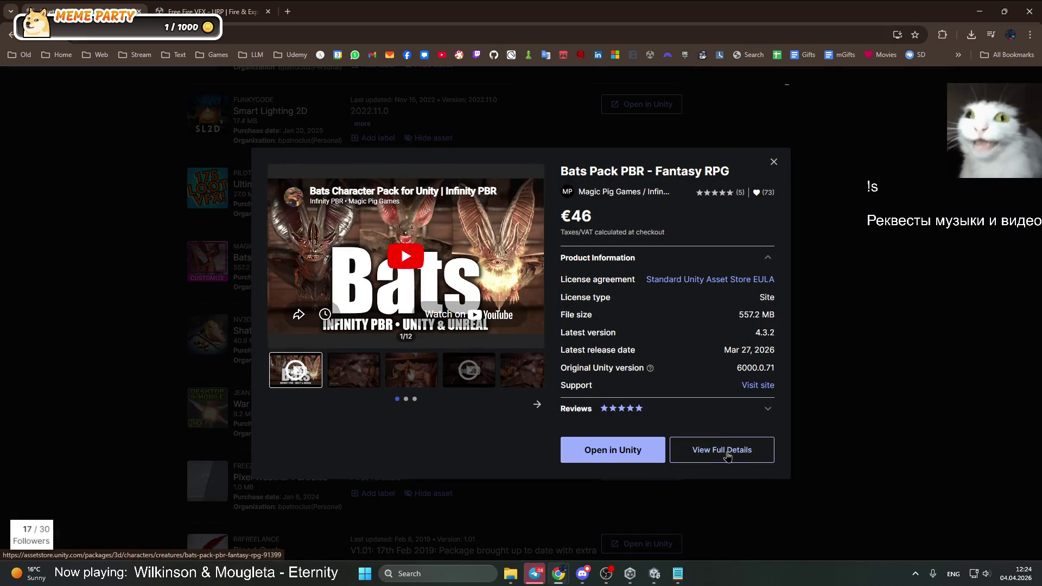
{"action": "middle_click", "coordinate": [725, 459]}
{"action": "left_click", "coordinate": [86, 240]}
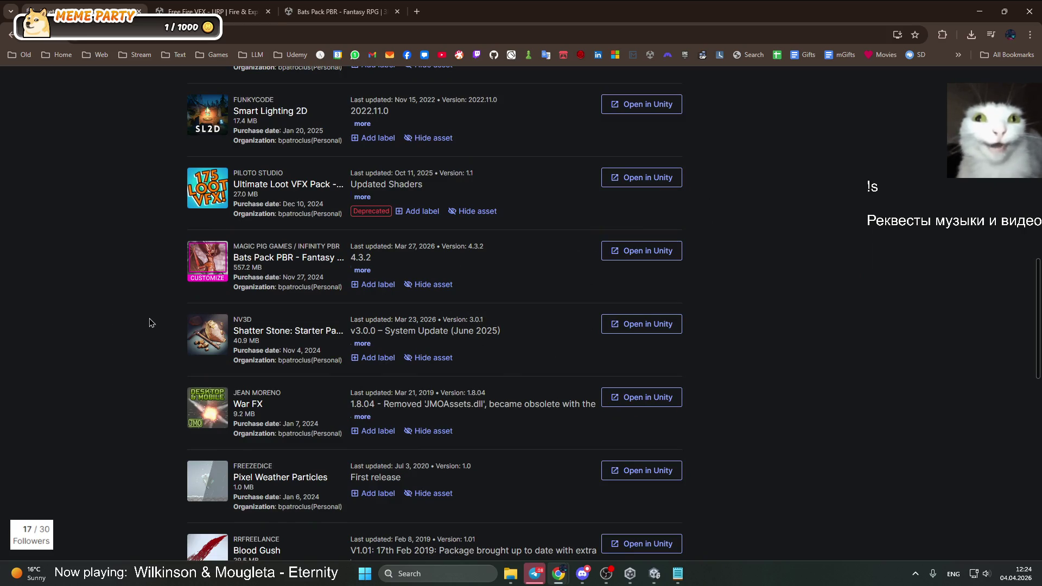
Open War FX and Blood Gush full details in background tabs, then view the Free Fire VFX page
{"action": "scroll", "coordinate": [150, 322], "scroll_direction": "down", "scroll_amount": 3}
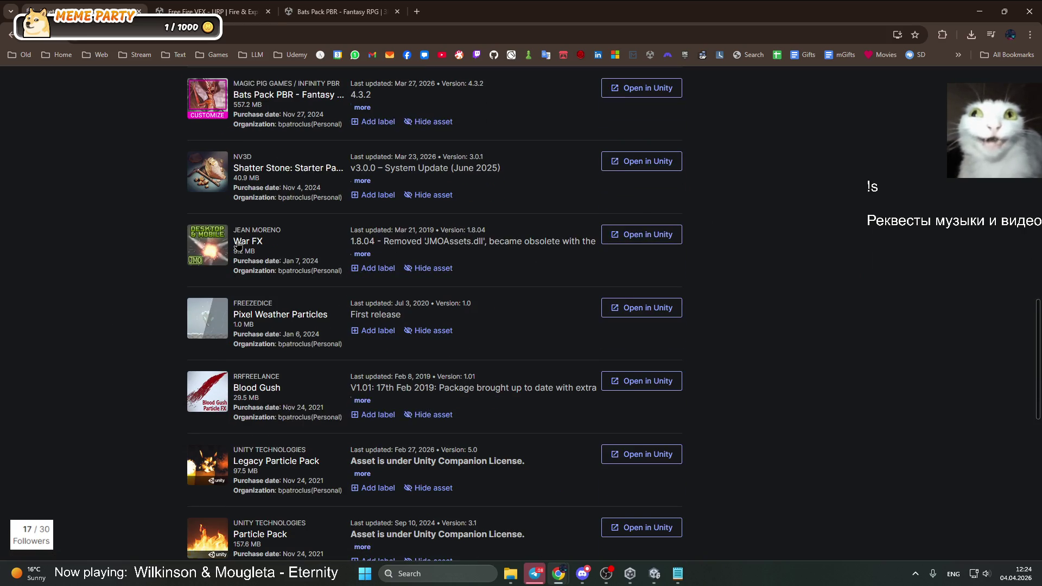
{"action": "left_click", "coordinate": [239, 247]}
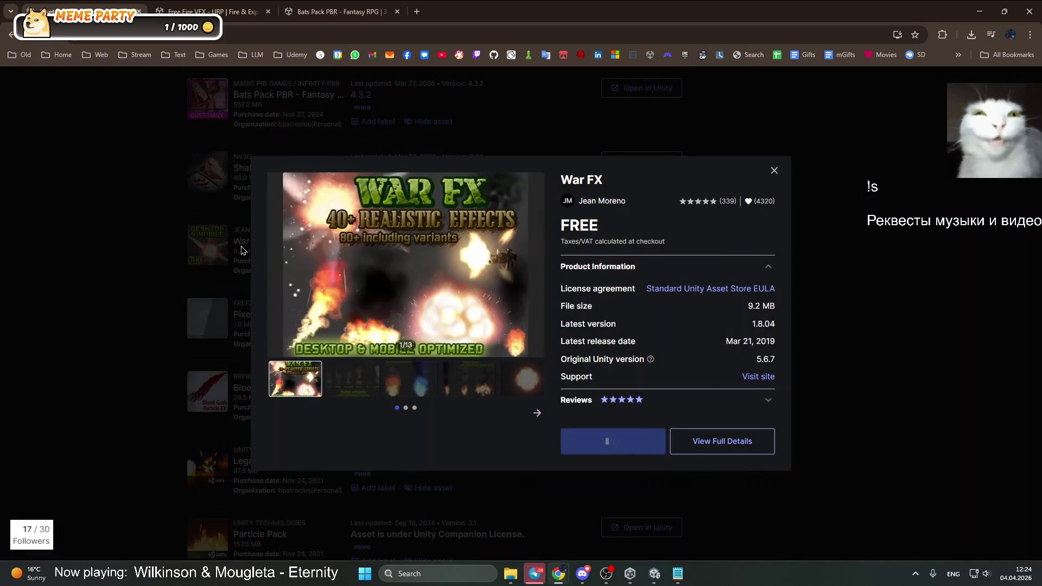
{"action": "middle_click", "coordinate": [727, 440]}
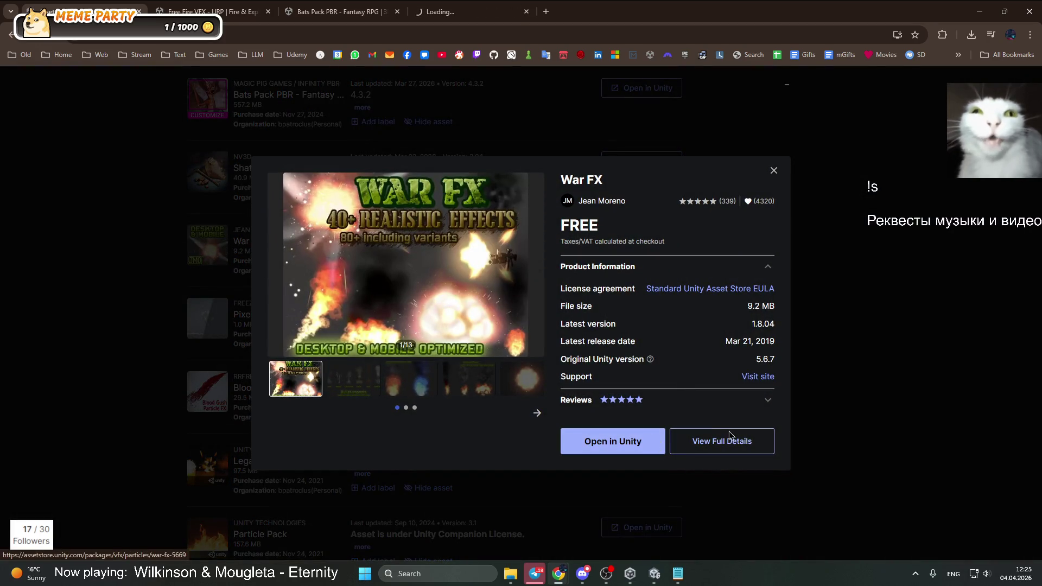
{"action": "left_click", "coordinate": [945, 391]}
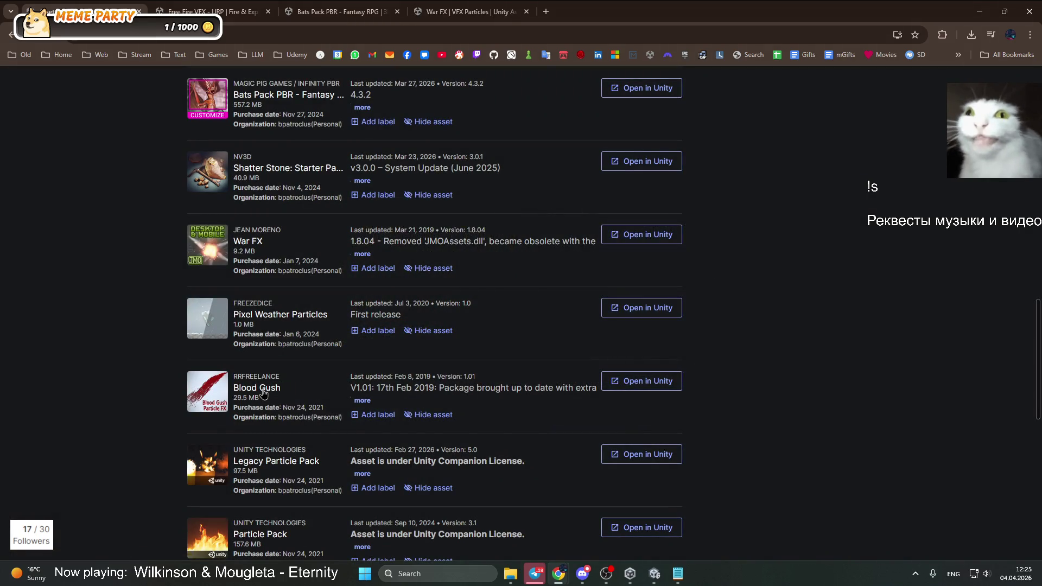
{"action": "left_click", "coordinate": [257, 388]}
{"action": "middle_click", "coordinate": [721, 448]}
{"action": "left_click", "coordinate": [903, 402]}
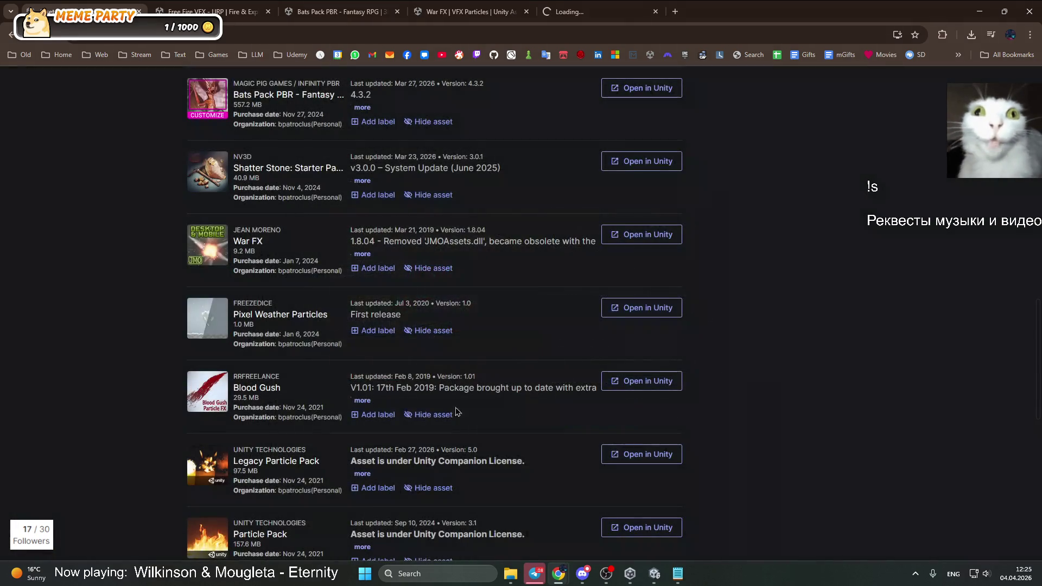
{"action": "scroll", "coordinate": [274, 395], "scroll_direction": "down", "scroll_amount": 2}
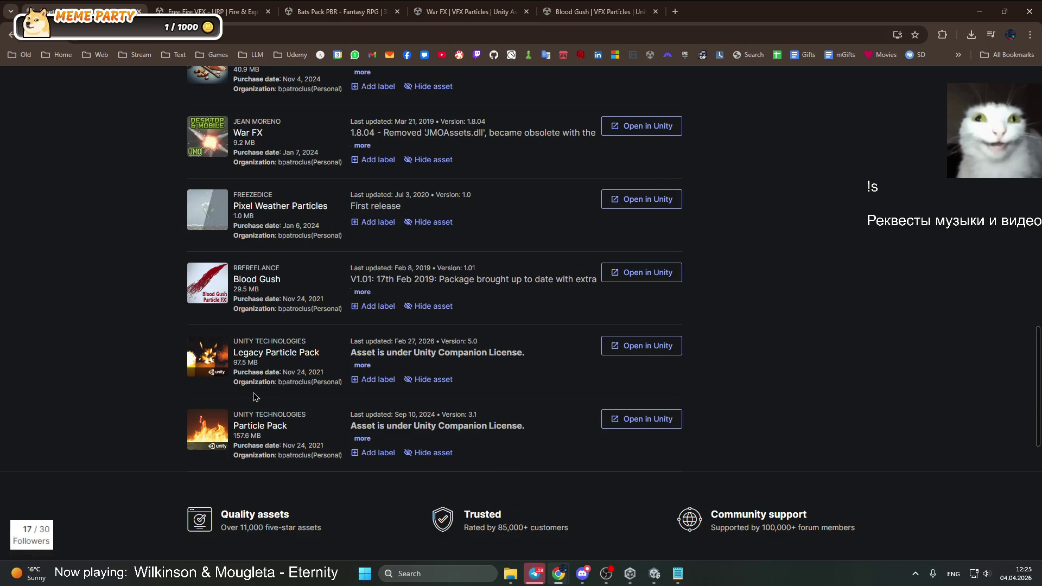
{"action": "left_click", "coordinate": [211, 11]}
Close the Free Fire VFX - URP page and view the War FX product page
{"action": "scroll", "coordinate": [503, 485], "scroll_direction": "down", "scroll_amount": 10}
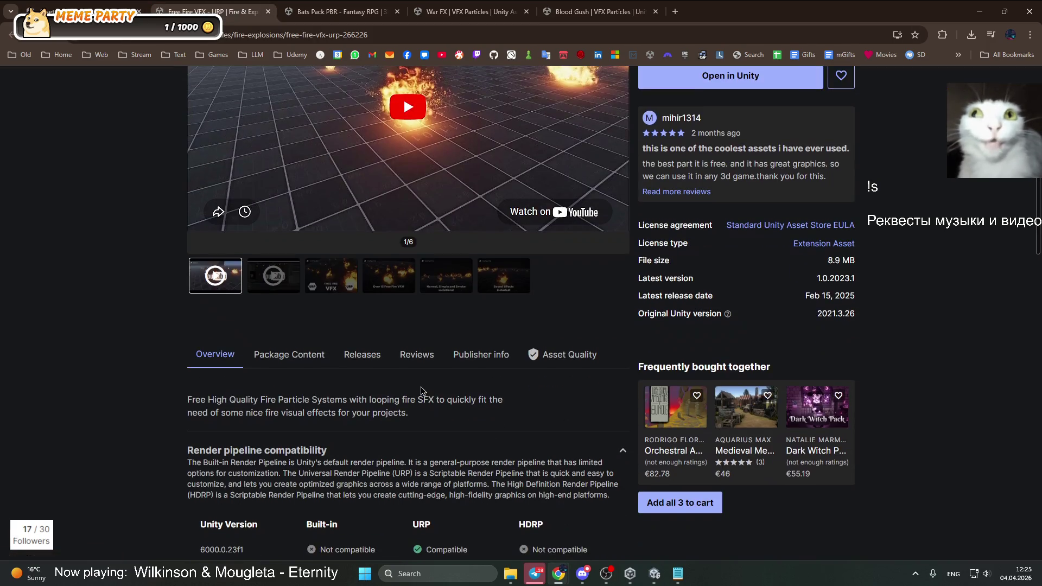
{"action": "scroll", "coordinate": [532, 435], "scroll_direction": "up", "scroll_amount": 8}
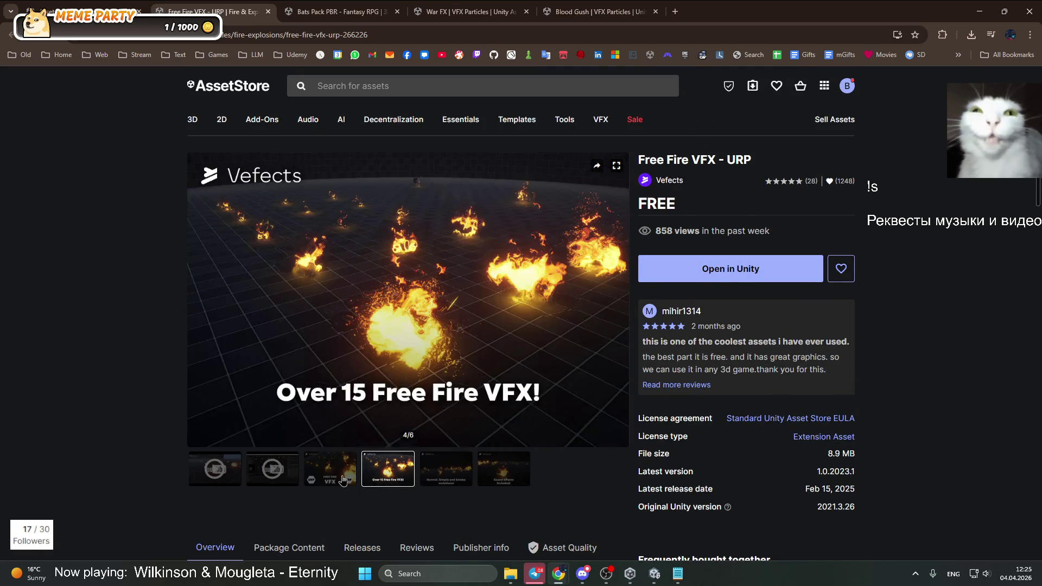
{"action": "key", "text": "ctrl+w"}
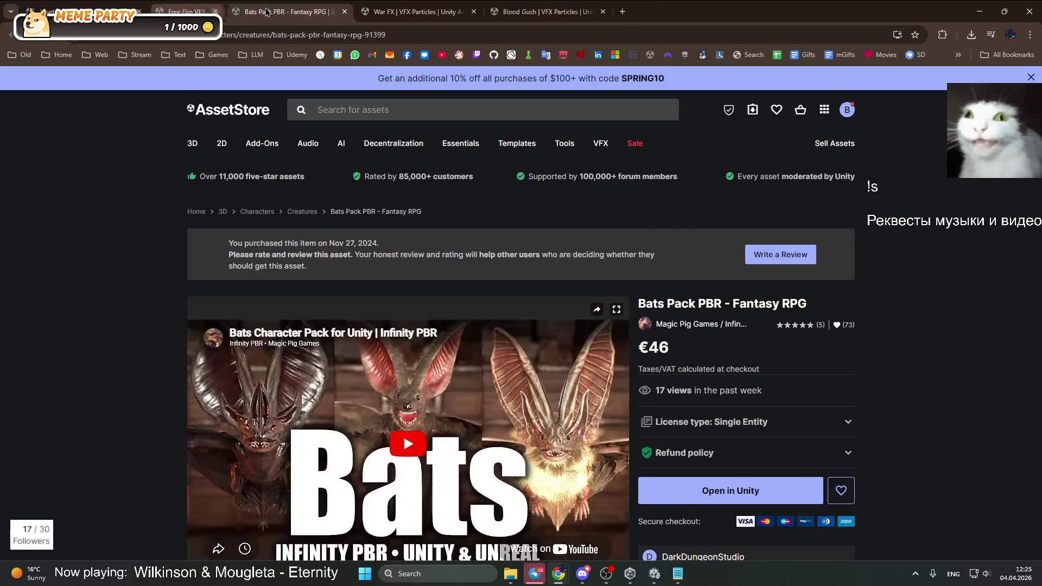
{"action": "scroll", "coordinate": [444, 377], "scroll_direction": "down", "scroll_amount": 10}
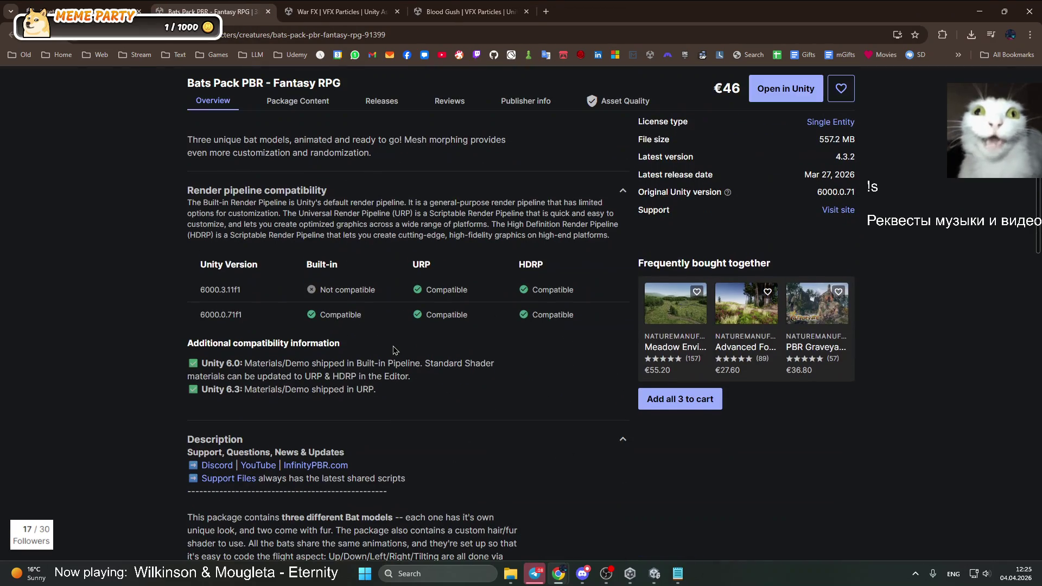
{"action": "left_click_drag", "start_coordinate": [201, 4], "coordinate": [472, 10]}
{"action": "left_click", "coordinate": [217, 11]}
{"action": "scroll", "coordinate": [475, 457], "scroll_direction": "down", "scroll_amount": 5}
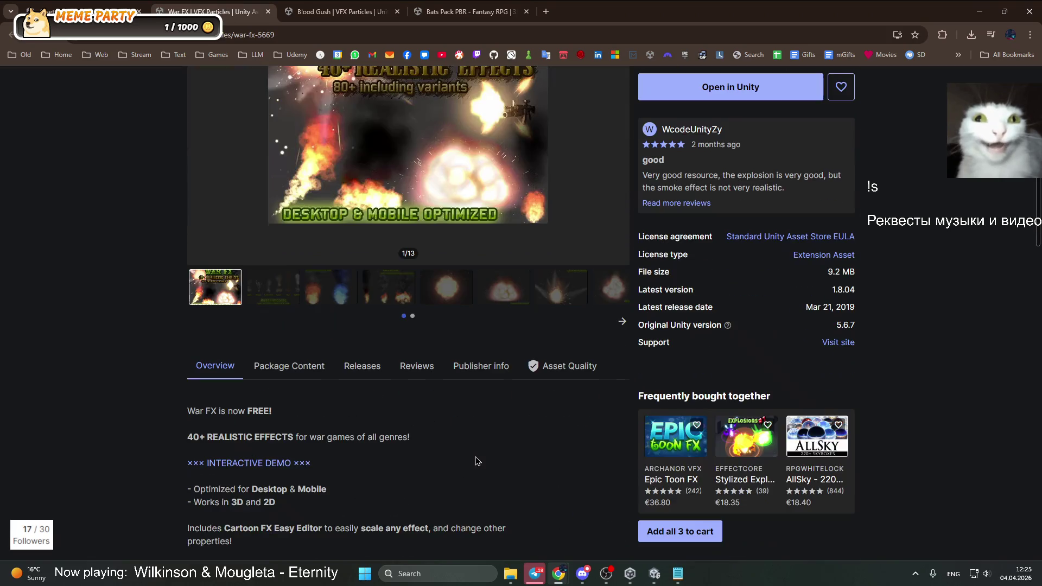
{"action": "scroll", "coordinate": [373, 343], "scroll_direction": "down", "scroll_amount": 2}
{"action": "scroll", "coordinate": [366, 468], "scroll_direction": "down", "scroll_amount": 10}
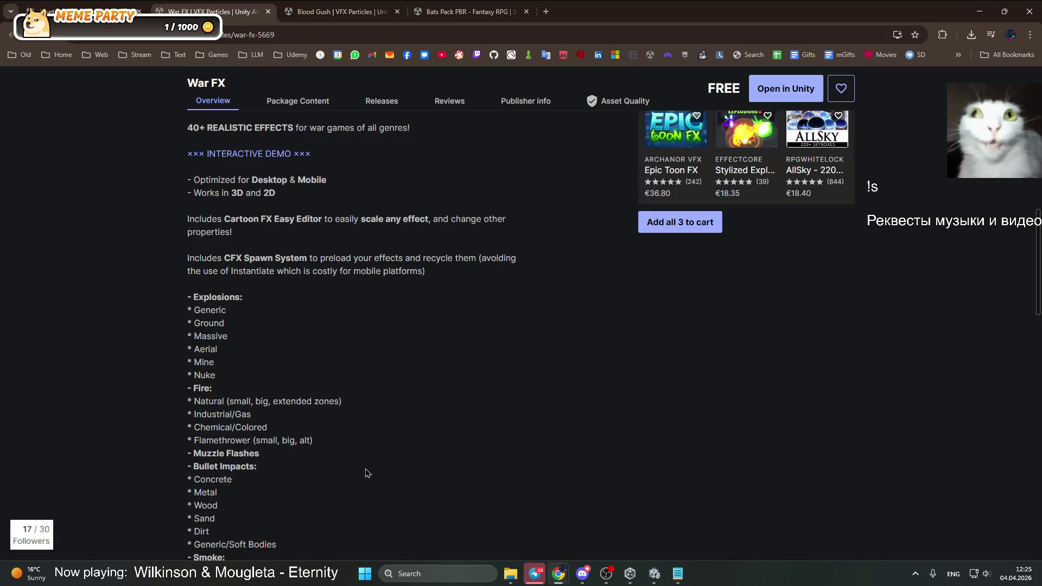
{"action": "scroll", "coordinate": [388, 471], "scroll_direction": "up", "scroll_amount": 8}
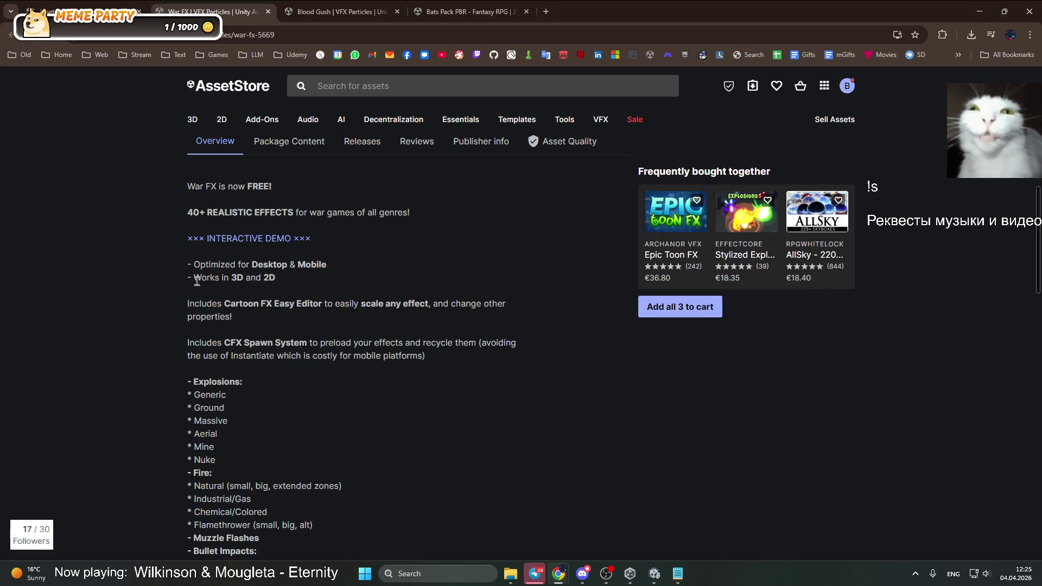
{"action": "scroll", "coordinate": [234, 346], "scroll_direction": "down", "scroll_amount": 4}
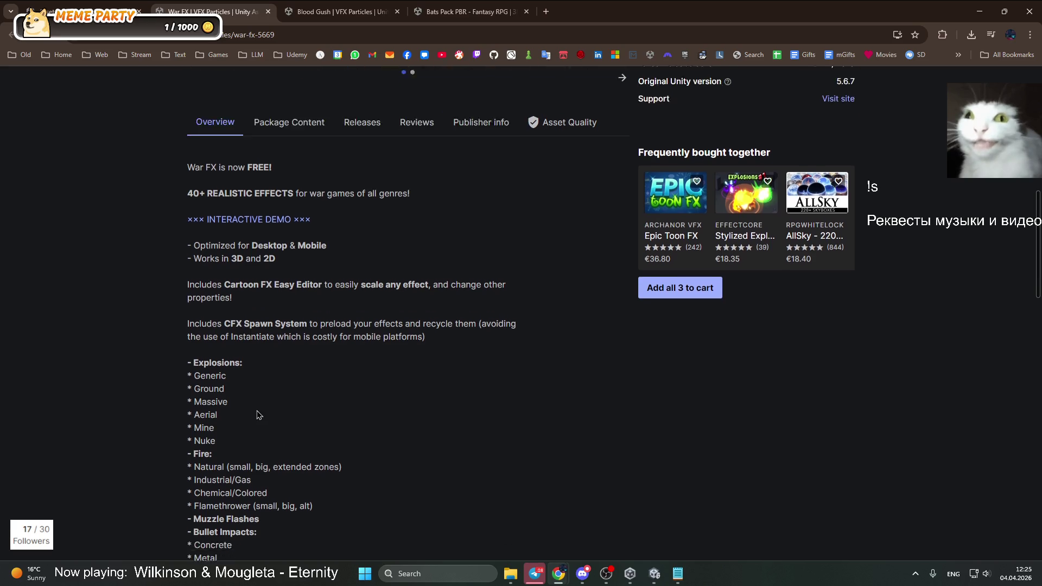
{"action": "scroll", "coordinate": [367, 389], "scroll_direction": "up", "scroll_amount": 10}
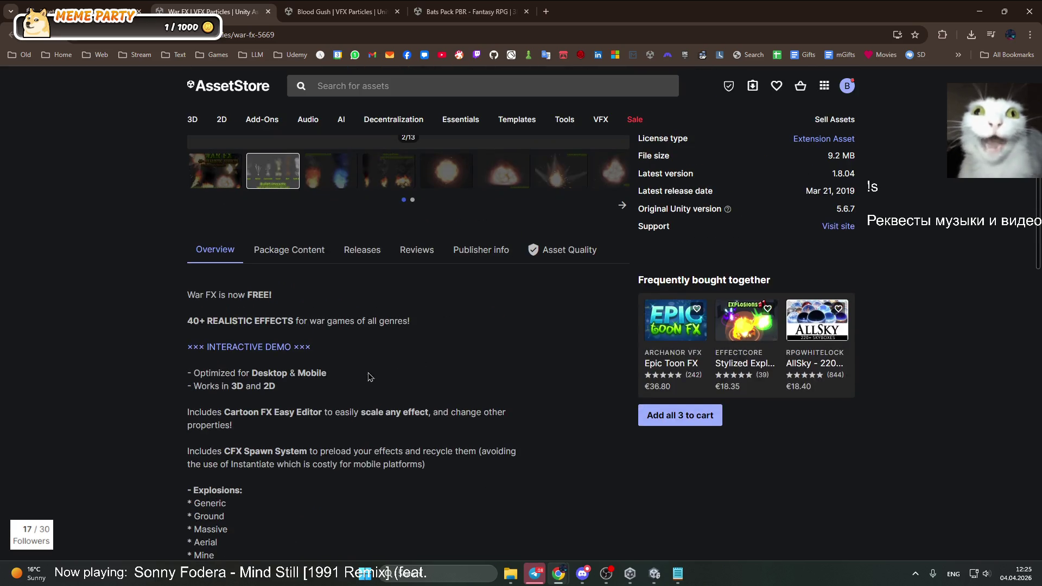
Step through the War FX gallery images, from the title image to Massive Explosions
{"action": "left_click", "coordinate": [212, 458]}
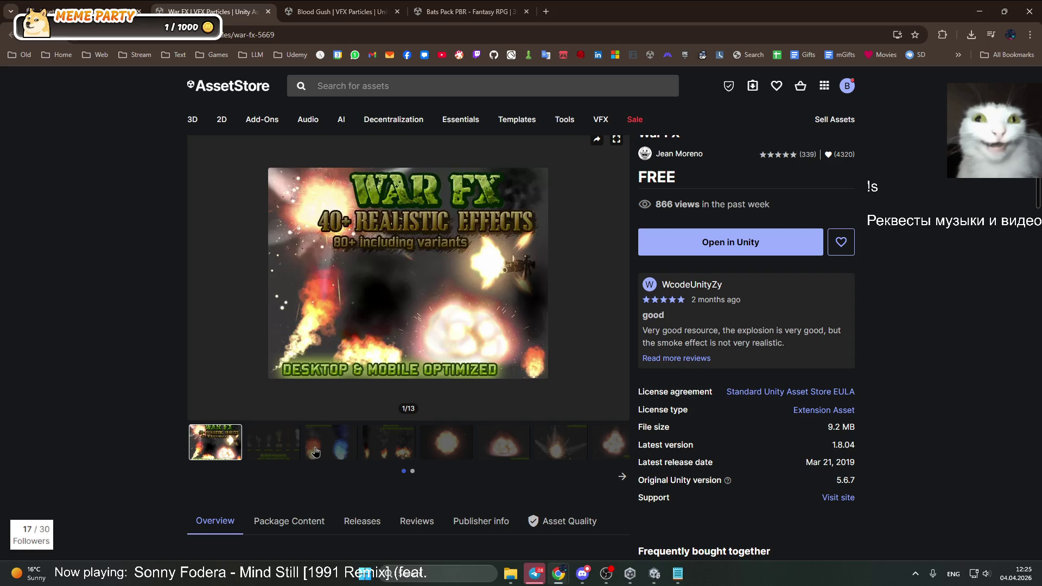
{"action": "left_click", "coordinate": [315, 451]}
{"action": "left_click", "coordinate": [378, 451]}
{"action": "left_click", "coordinate": [445, 450]}
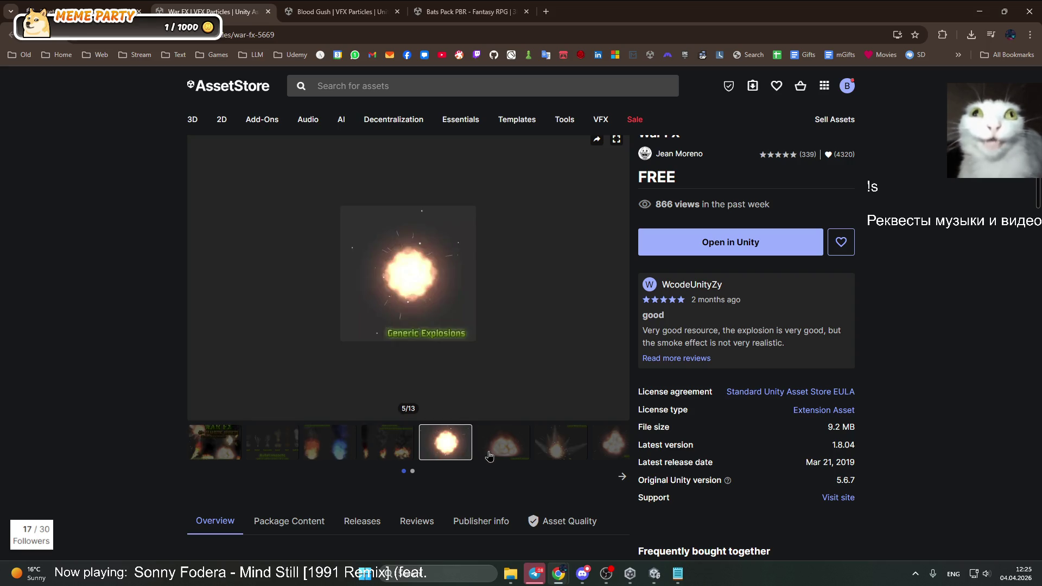
{"action": "left_click", "coordinate": [502, 451]}
{"action": "left_click", "coordinate": [560, 451]}
{"action": "left_click", "coordinate": [608, 453]}
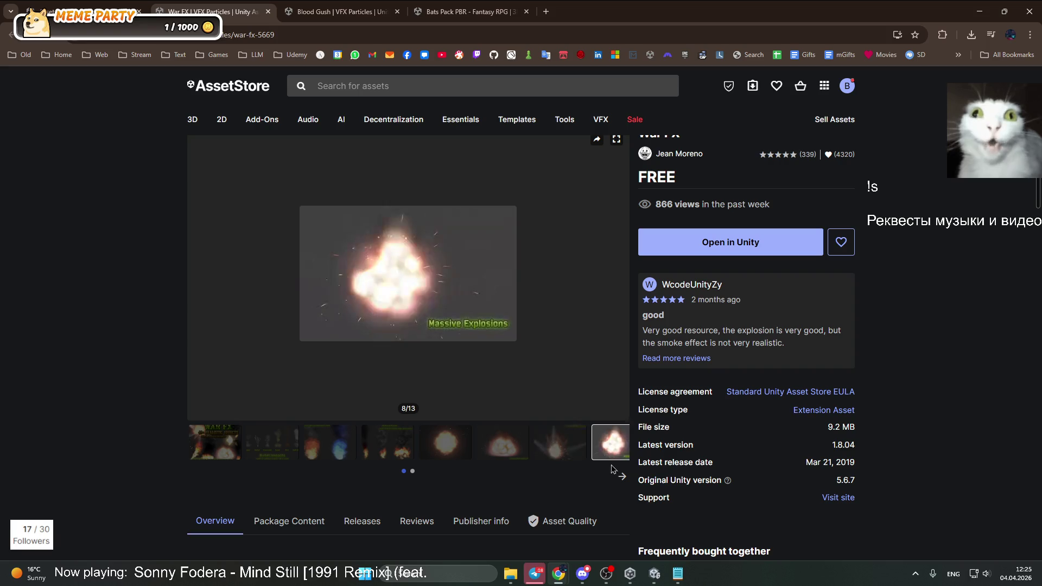
{"action": "left_click", "coordinate": [621, 477]}
{"action": "left_click", "coordinate": [677, 358]}
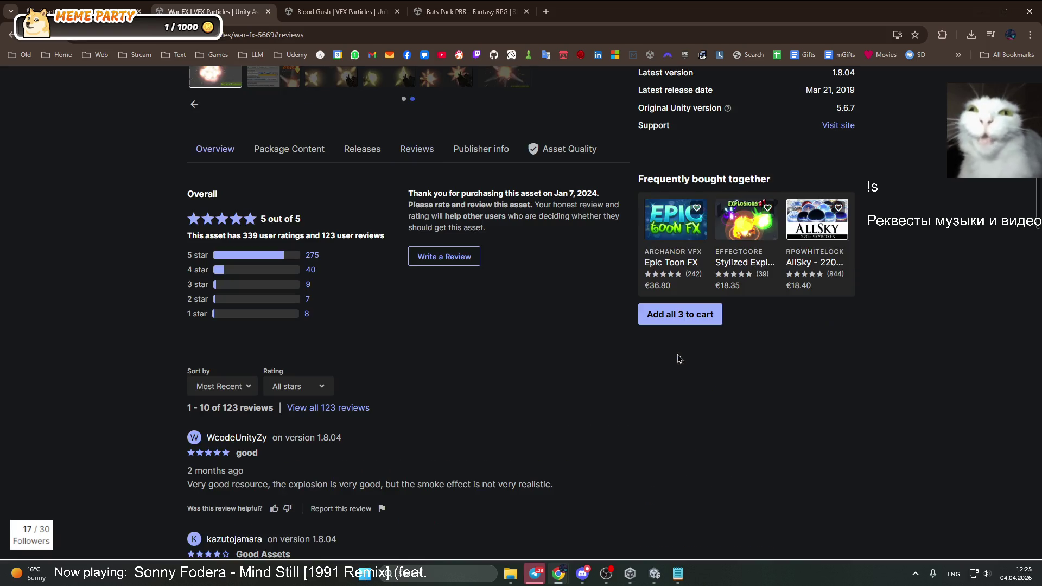
Read the War FX user reviews and return to the top of the page
{"action": "scroll", "coordinate": [472, 360], "scroll_direction": "down", "scroll_amount": 5}
{"action": "scroll", "coordinate": [431, 380], "scroll_direction": "down", "scroll_amount": 5}
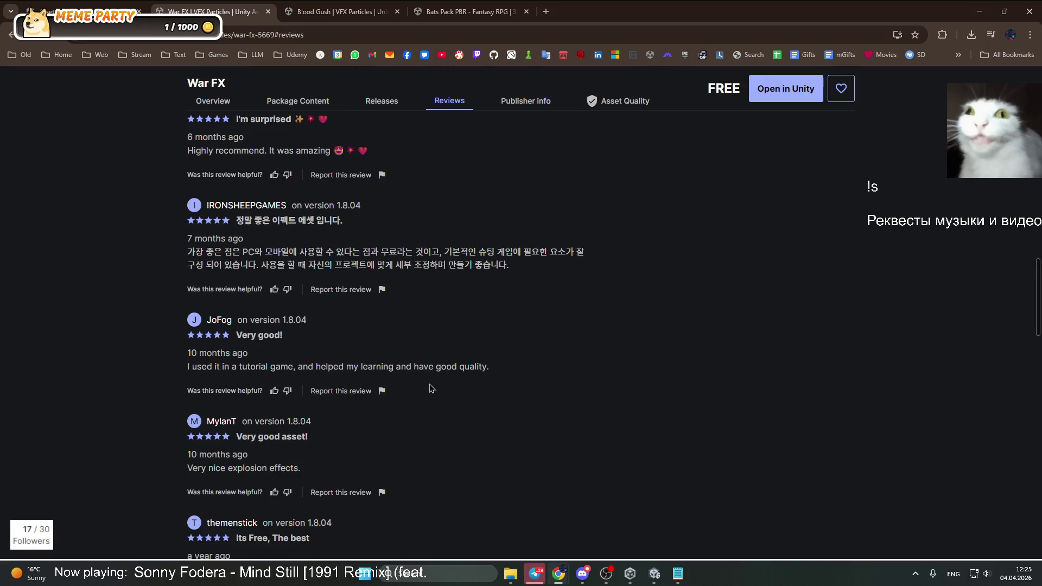
{"action": "scroll", "coordinate": [432, 380], "scroll_direction": "down", "scroll_amount": 4}
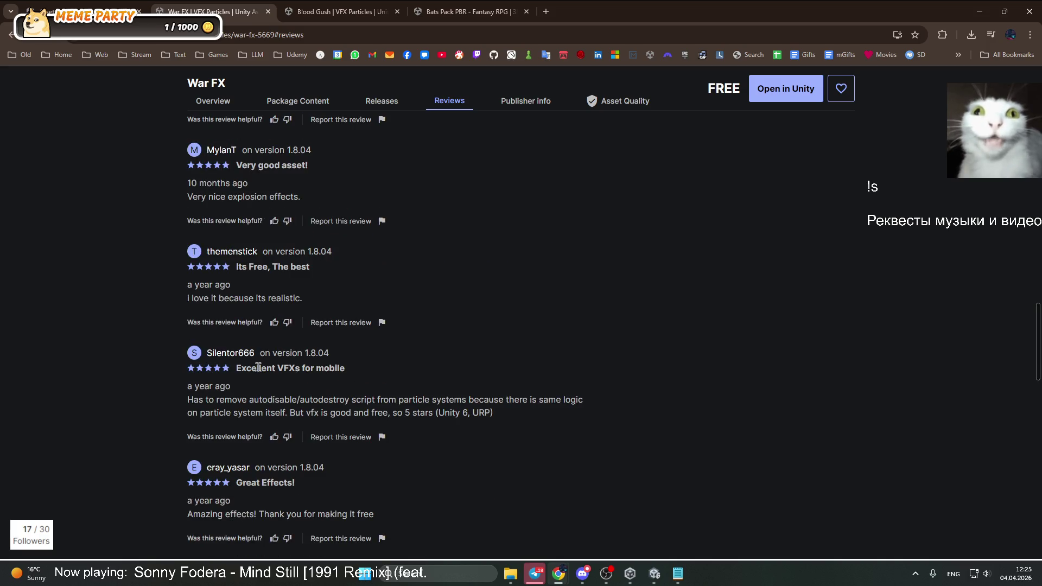
{"action": "scroll", "coordinate": [376, 388], "scroll_direction": "down", "scroll_amount": 6}
{"action": "scroll", "coordinate": [377, 388], "scroll_direction": "up", "scroll_amount": 5}
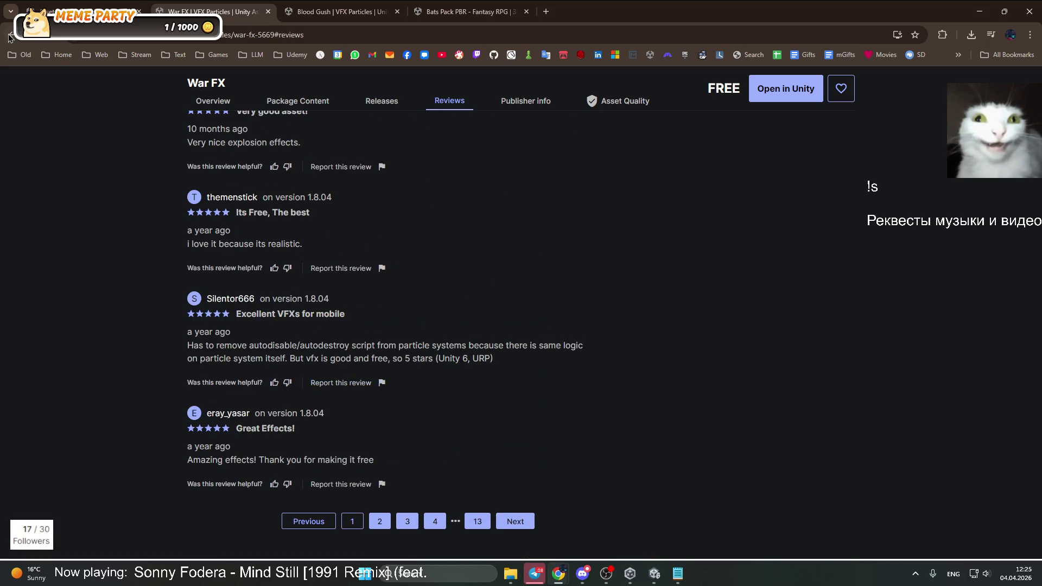
{"action": "left_click", "coordinate": [11, 34]}
Look through all the Blood Gush preview images, ending on the Blood Gush Particle FX image
{"action": "left_click", "coordinate": [342, 11]}
{"action": "scroll", "coordinate": [401, 400], "scroll_direction": "down", "scroll_amount": 7}
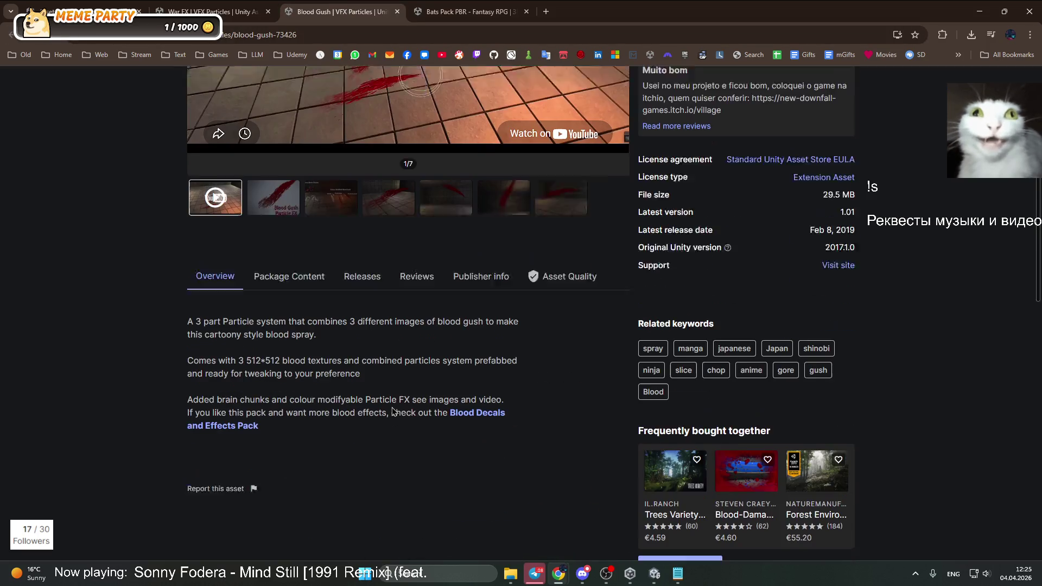
{"action": "scroll", "coordinate": [305, 392], "scroll_direction": "up", "scroll_amount": 2}
{"action": "left_click", "coordinate": [296, 349]}
{"action": "left_click", "coordinate": [315, 349]}
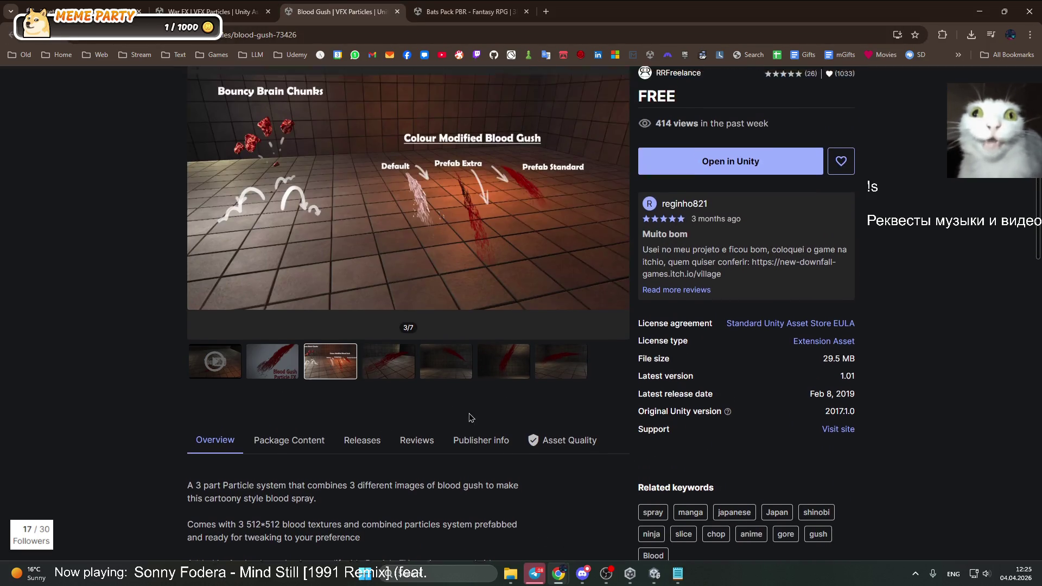
{"action": "scroll", "coordinate": [469, 412], "scroll_direction": "up", "scroll_amount": 4}
{"action": "left_click", "coordinate": [404, 495]}
{"action": "left_click", "coordinate": [445, 534]}
{"action": "left_click", "coordinate": [503, 540]}
{"action": "left_click", "coordinate": [560, 534]}
{"action": "left_click", "coordinate": [265, 534]}
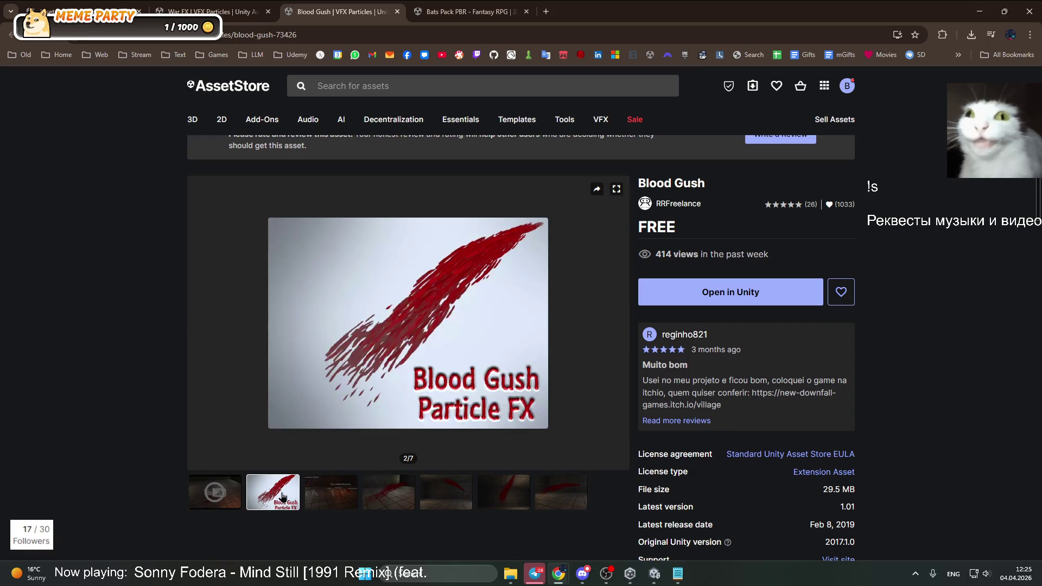
Request opening the War FX asset in Unity from its store page
{"action": "key", "text": "ctrl+Tab"}
{"action": "scroll", "coordinate": [403, 193], "scroll_direction": "up", "scroll_amount": 10}
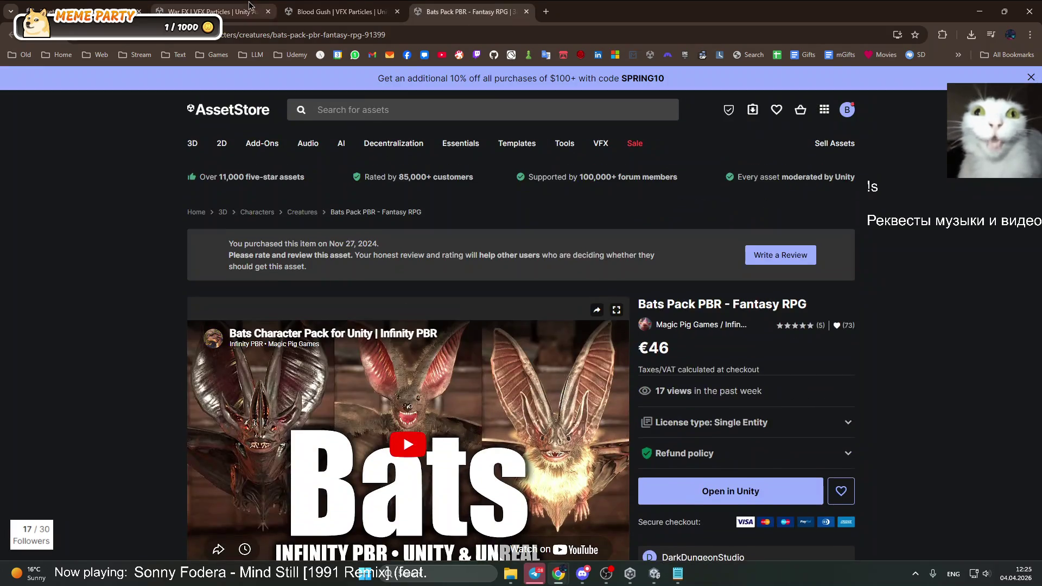
{"action": "key", "text": "ctrl+shift+Tab"}
{"action": "key", "text": "ctrl+shift+Tab"}
{"action": "left_click", "coordinate": [759, 383]}
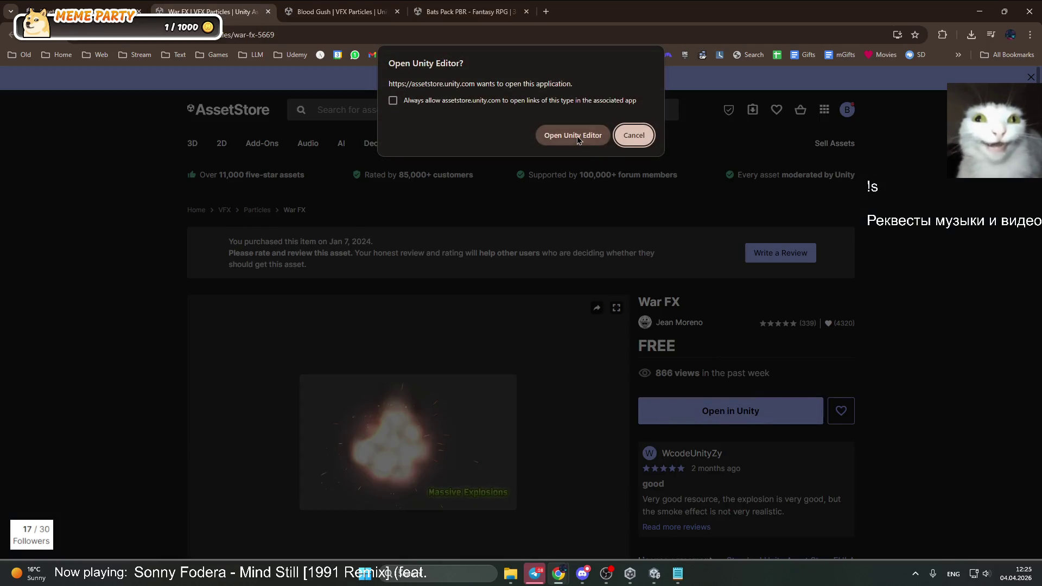
Launch the Unity editor, download War FX and start importing all its 1.8.04 files
{"action": "left_click", "coordinate": [577, 136]}
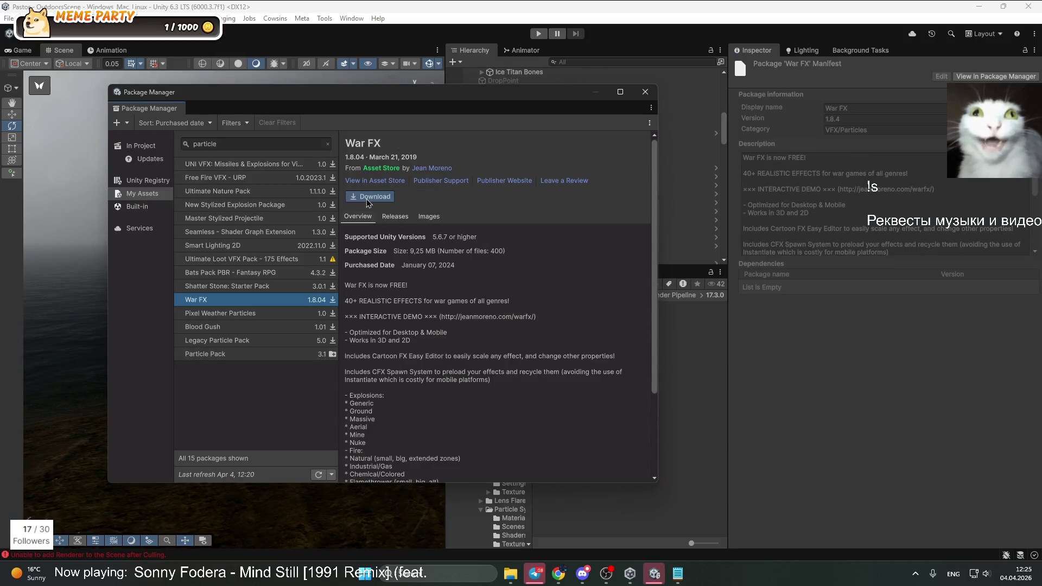
{"action": "left_click", "coordinate": [370, 198]}
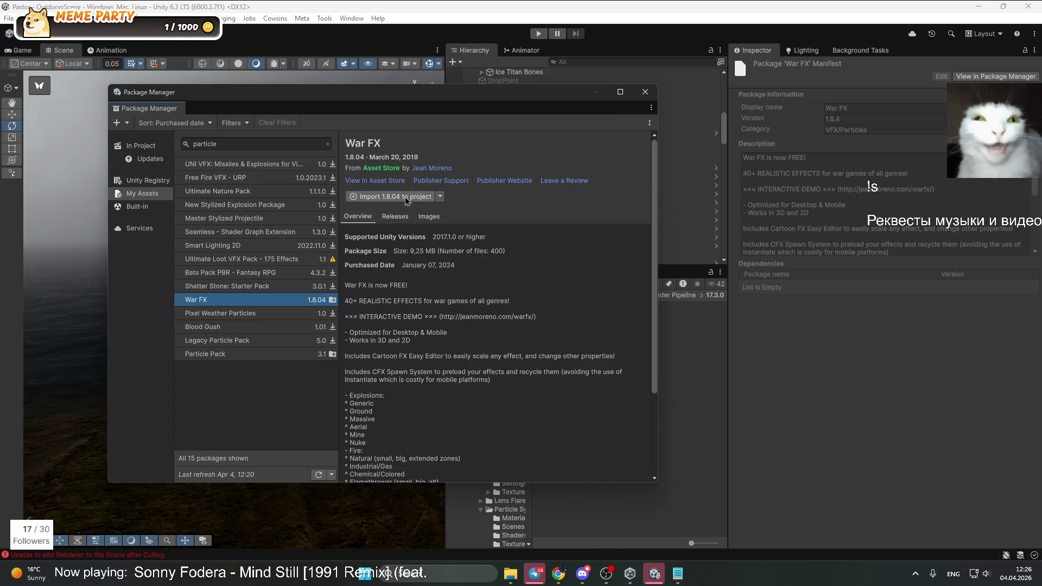
{"action": "mouse_move", "coordinate": [558, 574]}
{"action": "mouse_move", "coordinate": [586, 536]}
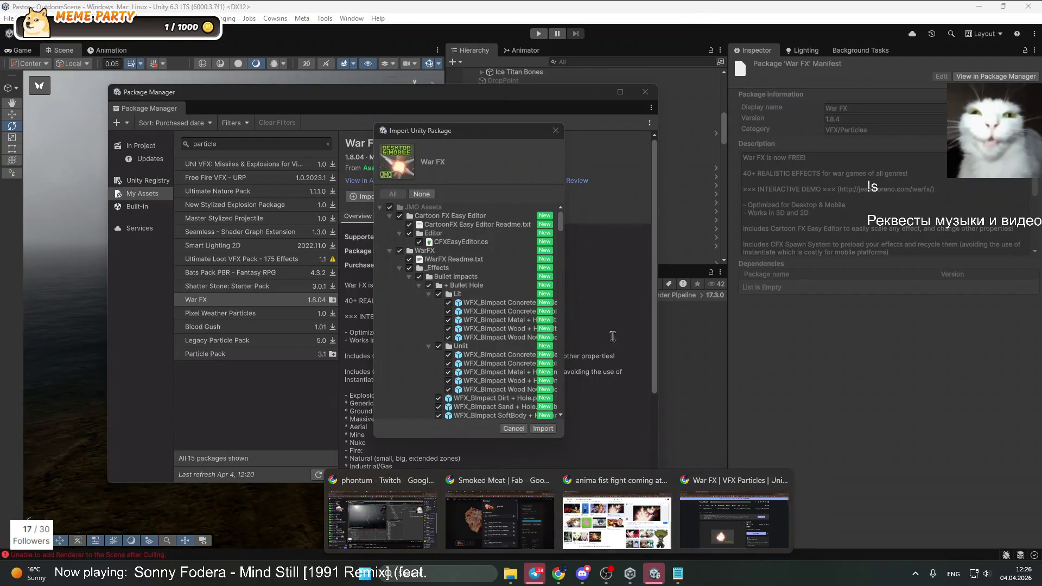
{"action": "left_click", "coordinate": [543, 428]}
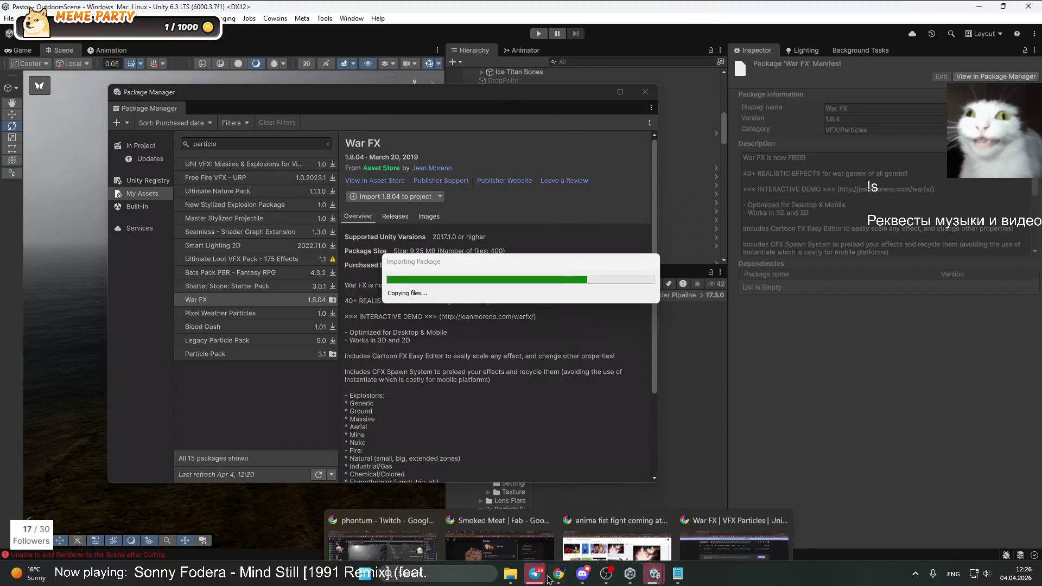
Close the anima fist fight browser window and confirm the War FX import
{"action": "left_click", "coordinate": [664, 479]}
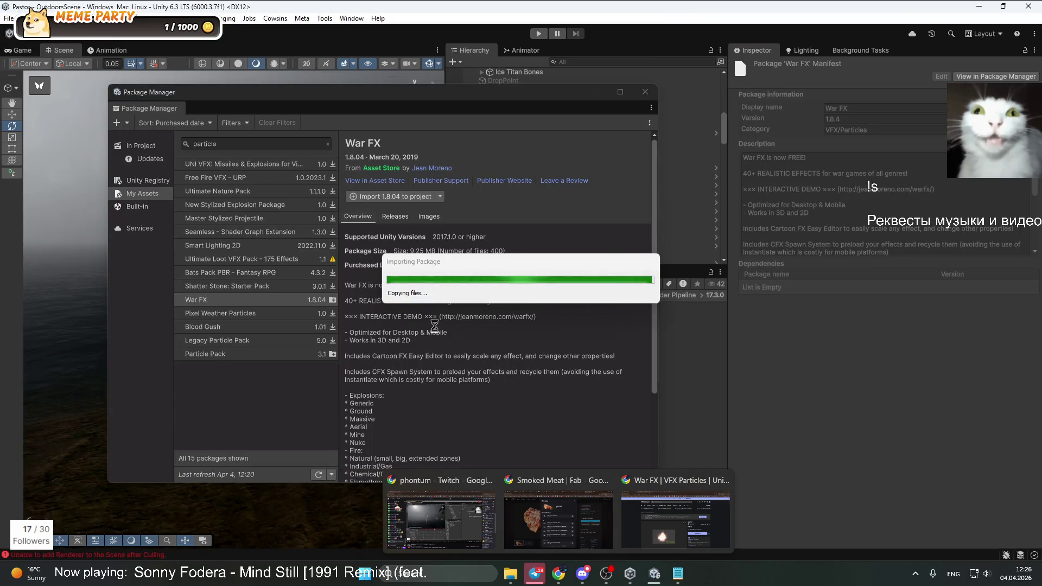
{"action": "left_click", "coordinate": [558, 519]}
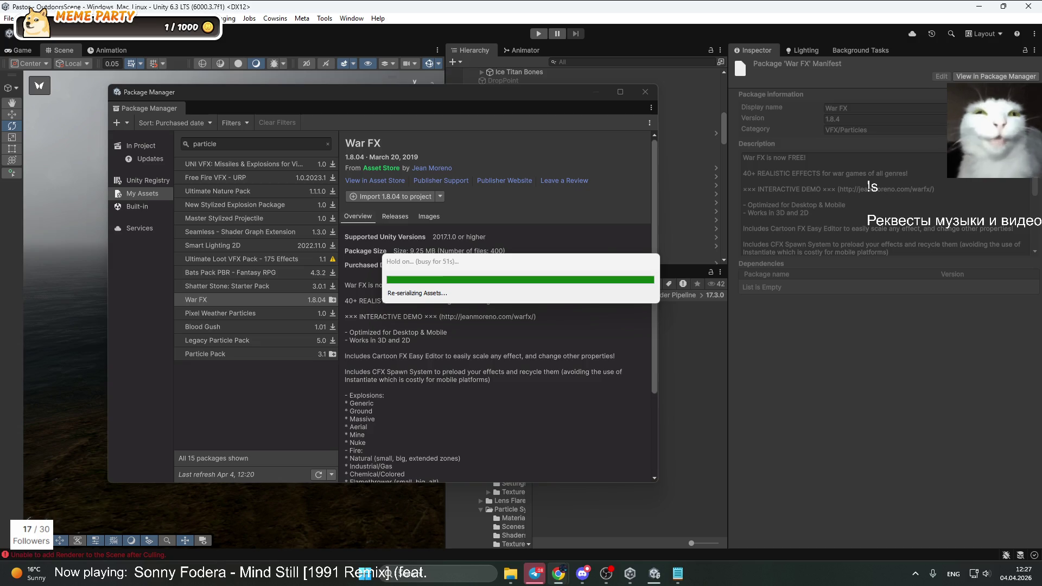
{"action": "key", "text": "alt+Tab"}
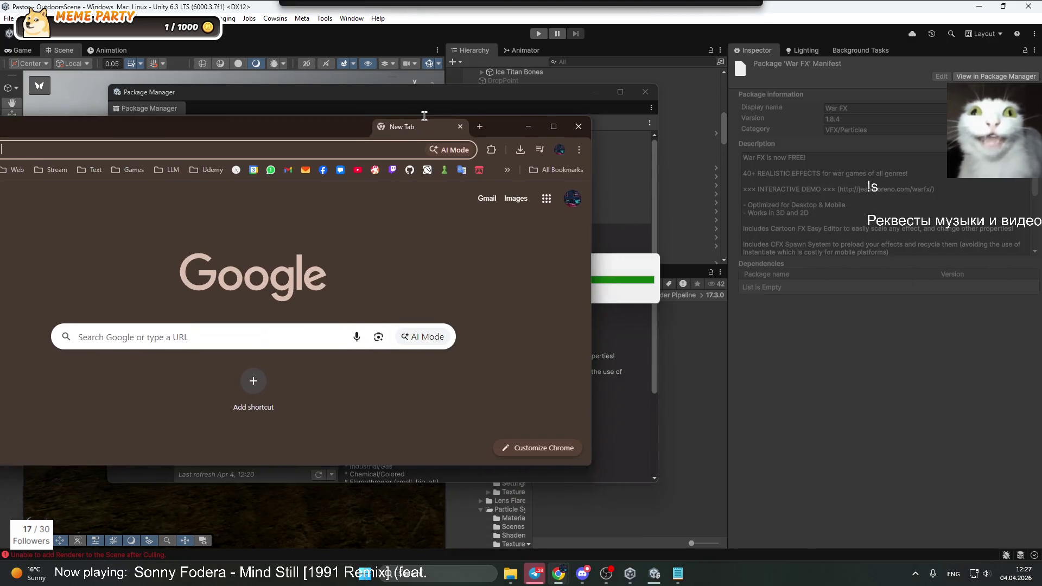
Google 'can you subscribe to a twitch channel if they're not an affiliate'
{"action": "double_click", "coordinate": [441, 129]}
{"action": "type", "text": "can"}
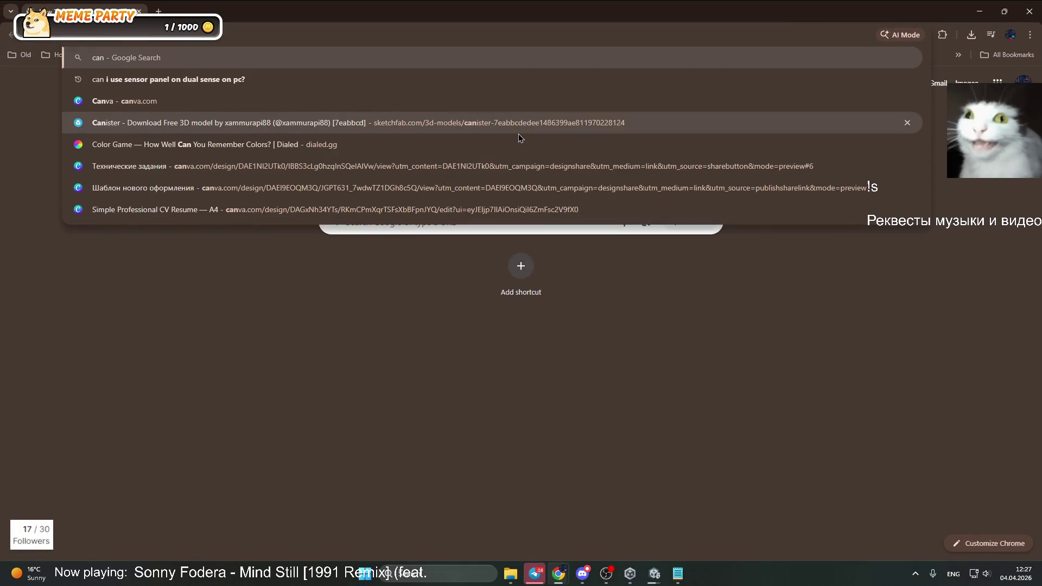
{"action": "type", "text": " you subscri"}
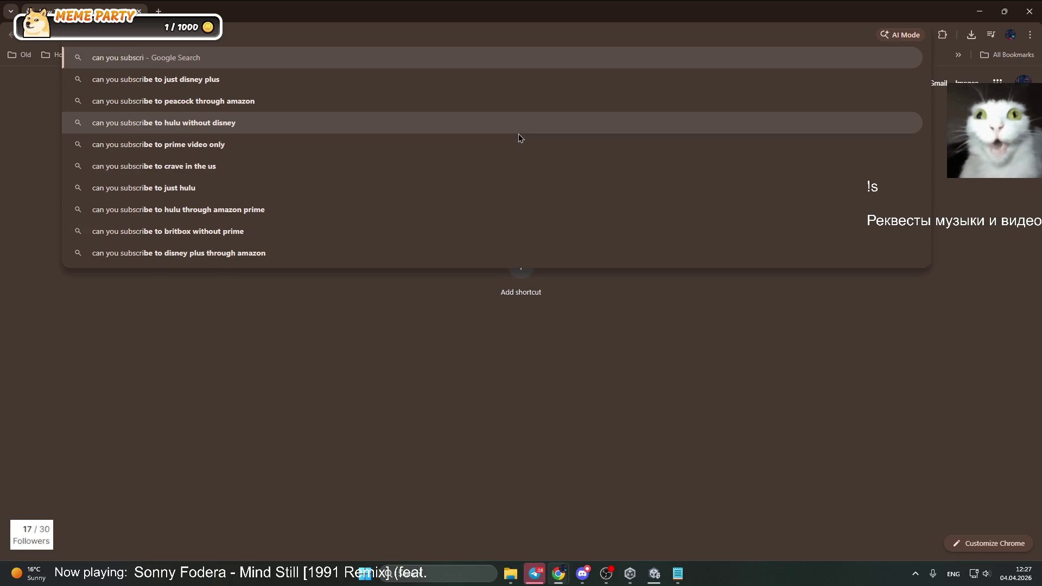
{"action": "type", "text": "be to a twit"}
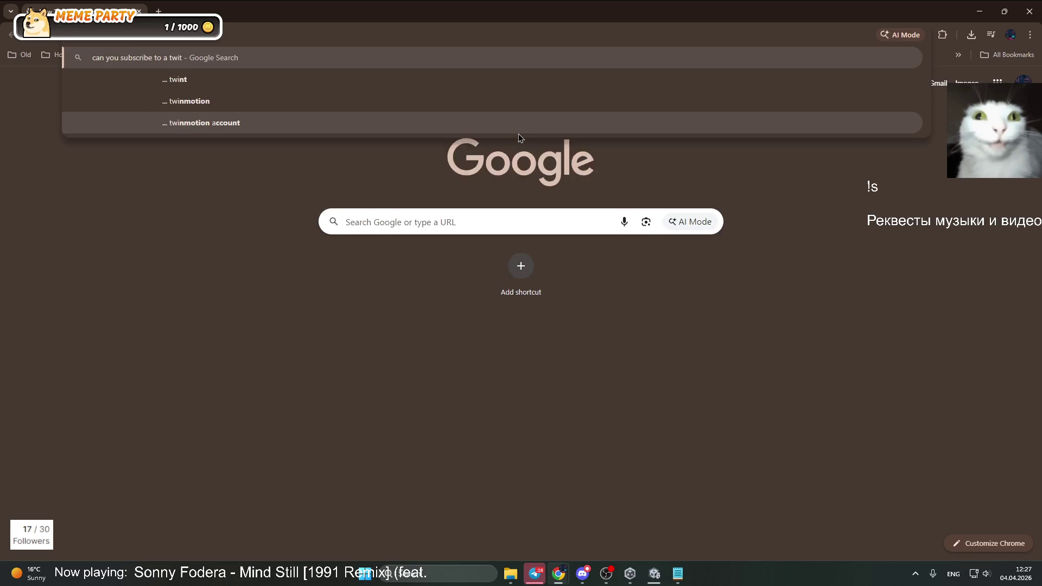
{"action": "type", "text": "ch channel if t"}
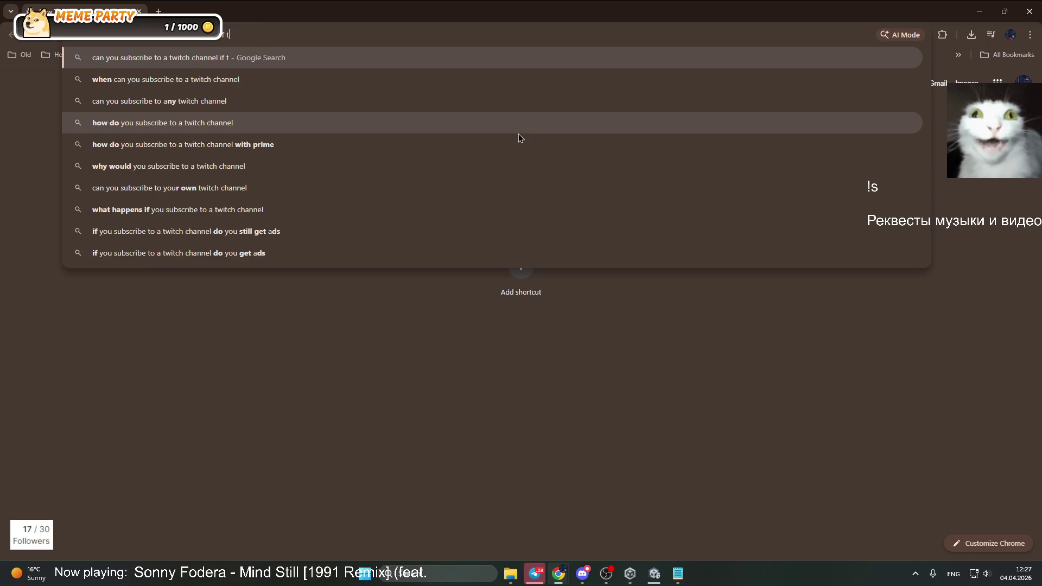
{"action": "type", "text": "hey're not a af"}
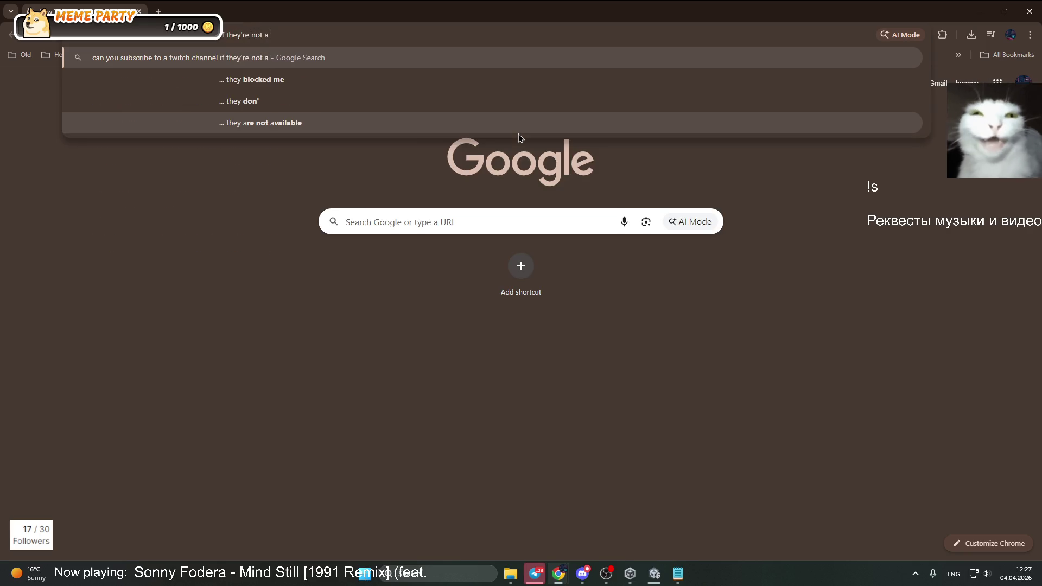
{"action": "key", "text": "BackSpace"}
{"action": "key", "text": "BackSpace"}
{"action": "type", "text": "n affilia"}
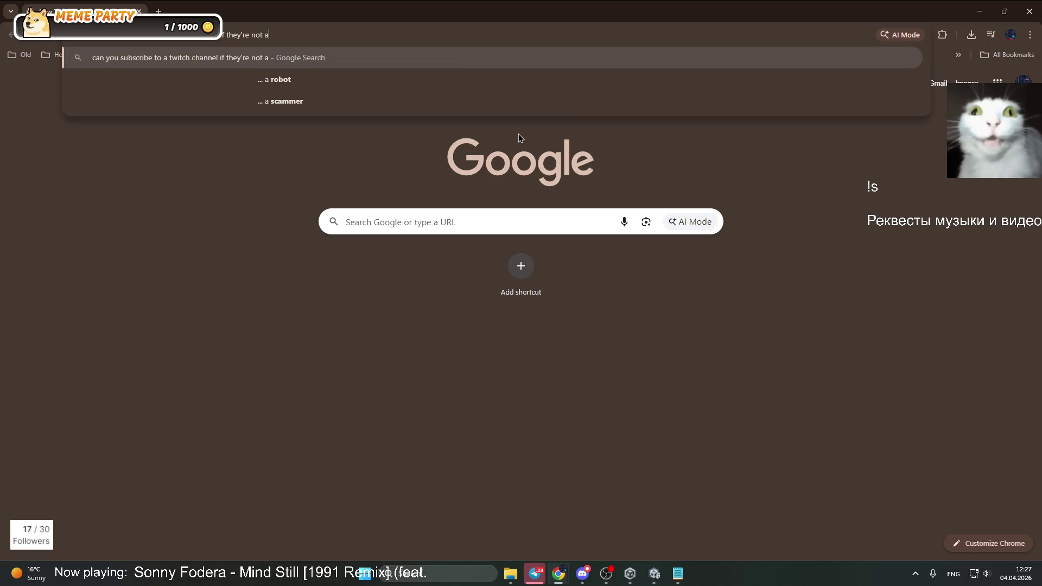
{"action": "type", "text": "te"}
{"action": "key", "text": "Return"}
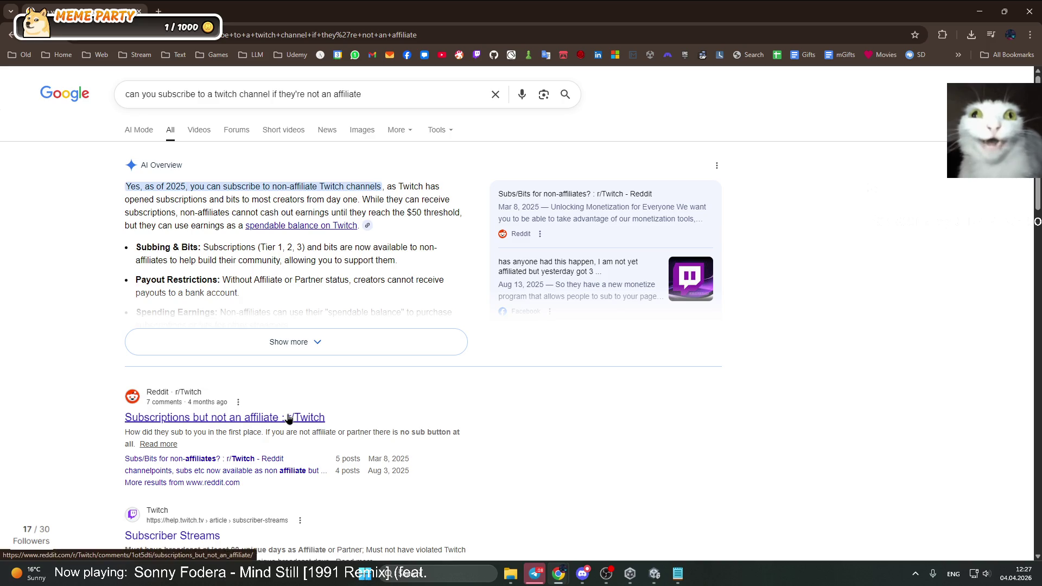
Read the Reddit thread 'Subscriptions but not an affiliate', highlighting the answers, then hide Chrome
{"action": "left_click", "coordinate": [220, 417]}
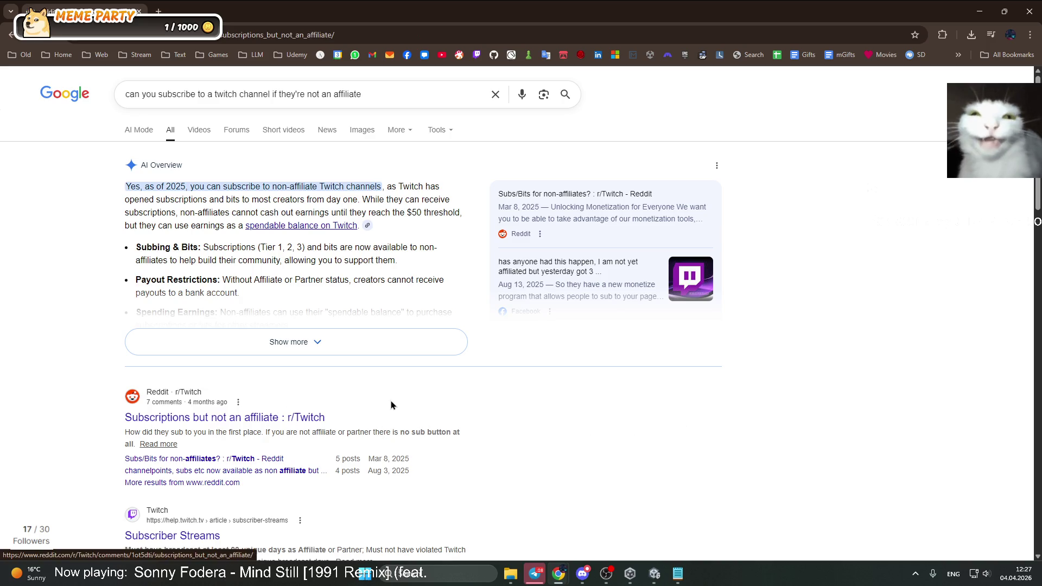
{"action": "left_click_drag", "start_coordinate": [428, 374], "coordinate": [602, 386]}
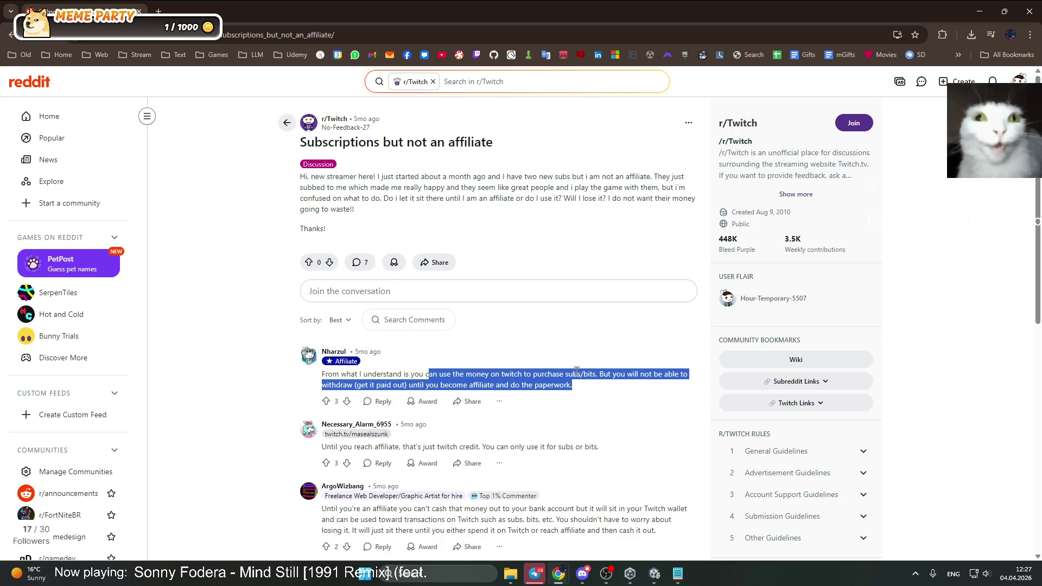
{"action": "scroll", "coordinate": [569, 374], "scroll_direction": "down", "scroll_amount": 3}
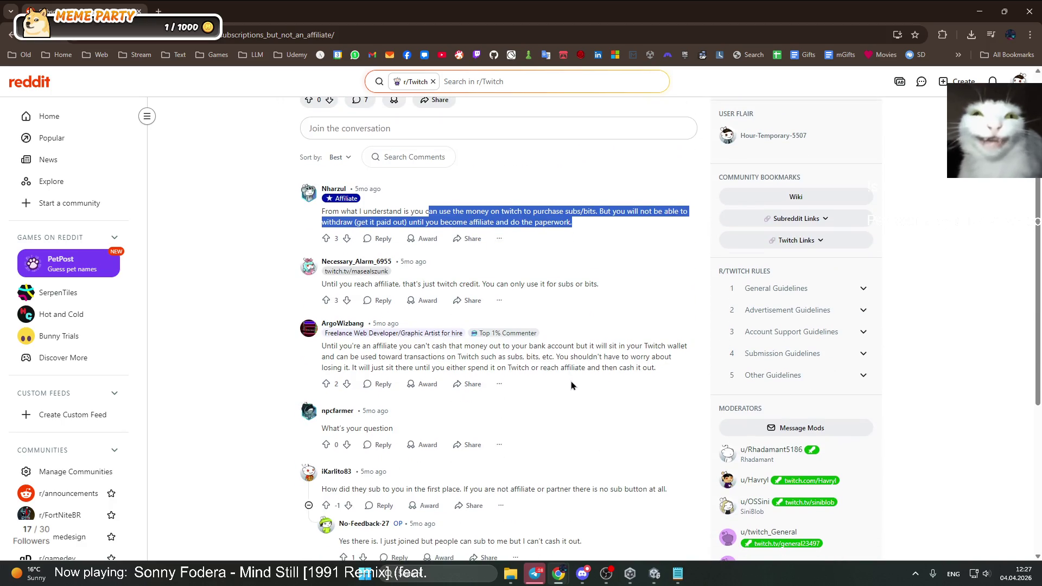
{"action": "scroll", "coordinate": [571, 385], "scroll_direction": "down", "scroll_amount": 3}
{"action": "left_click_drag", "start_coordinate": [451, 326], "coordinate": [651, 327]}
{"action": "mouse_move", "coordinate": [365, 378]}
{"action": "left_mouse_down"}
{"action": "mouse_move", "coordinate": [511, 395]}
{"action": "mouse_move", "coordinate": [558, 387]}
{"action": "left_mouse_up"}
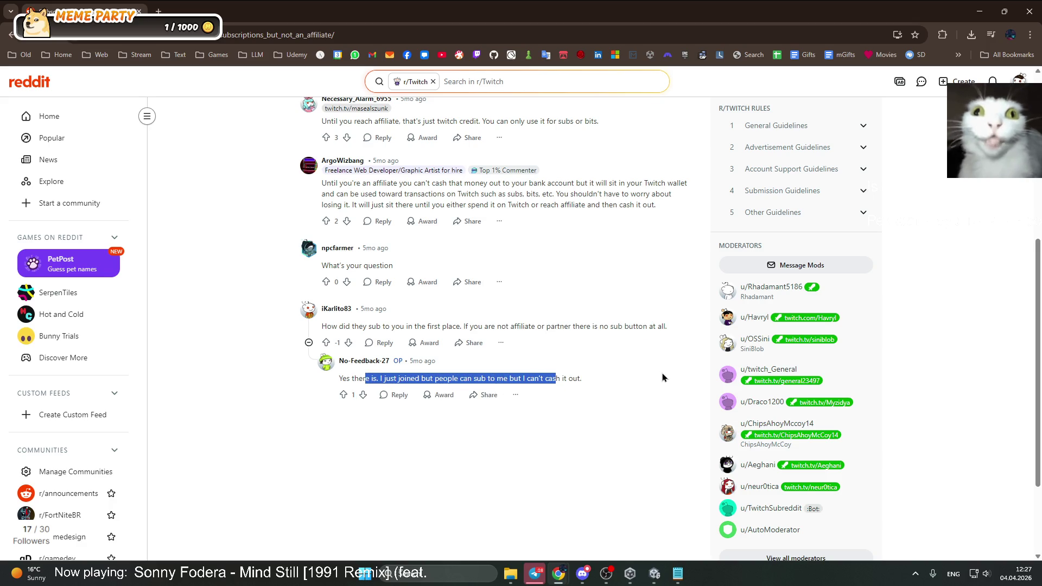
{"action": "left_click", "coordinate": [979, 11]}
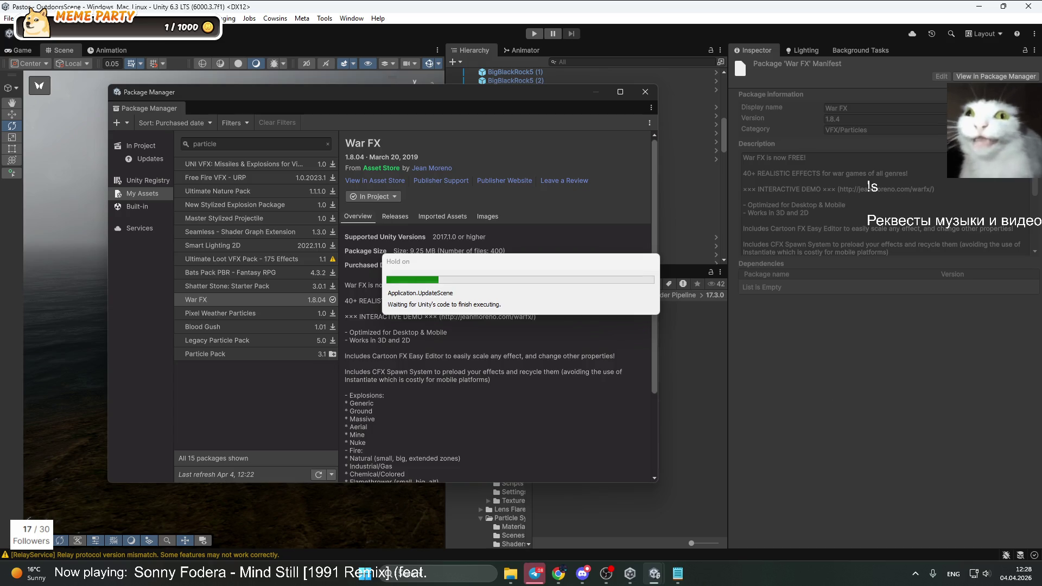
Download the Blood Gush package and dock the Package Manager among the editor views
{"action": "left_click", "coordinate": [217, 327]}
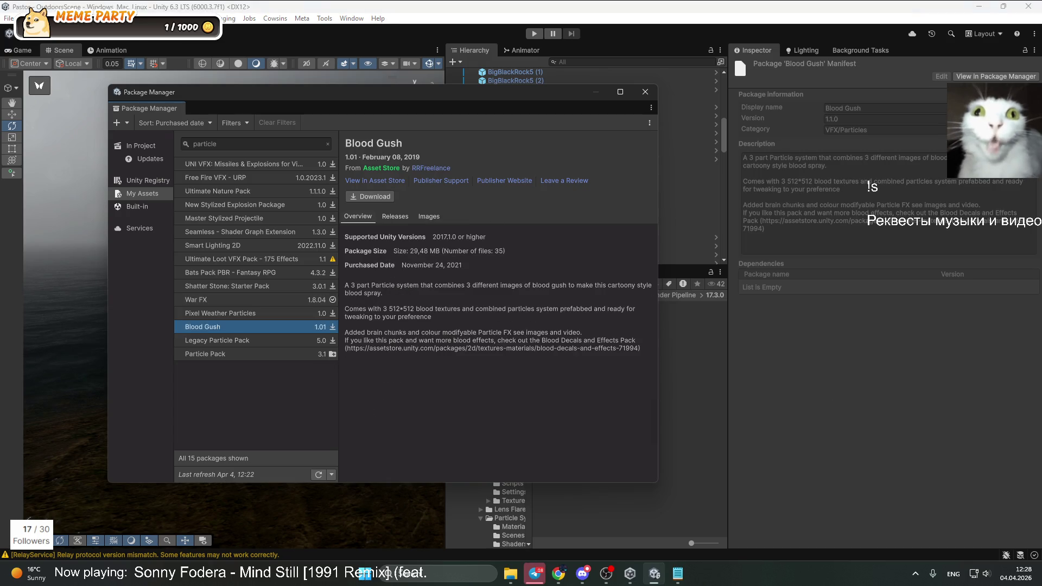
{"action": "key", "text": "alt+Tab"}
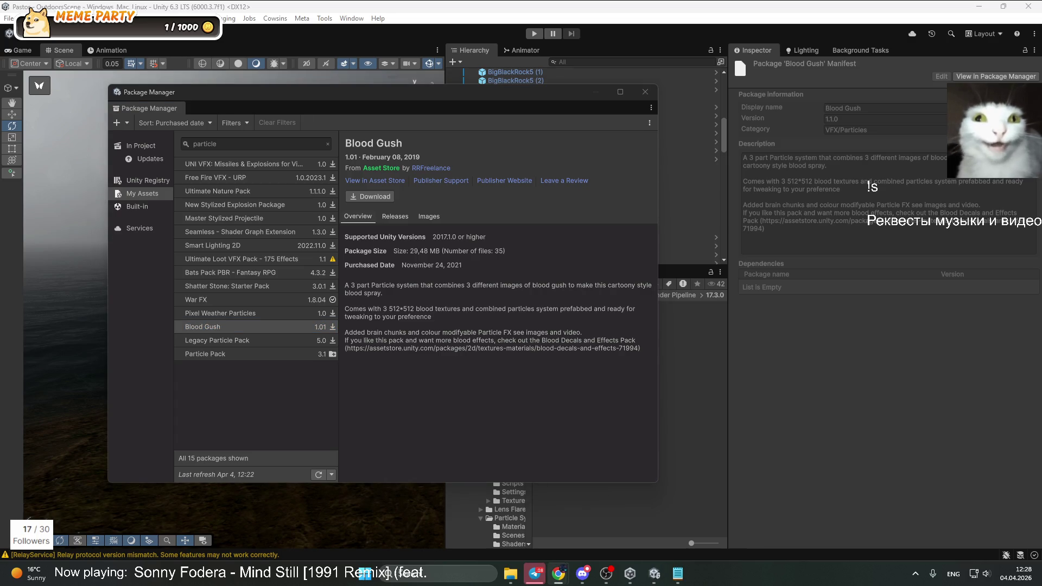
{"action": "left_click", "coordinate": [371, 198]}
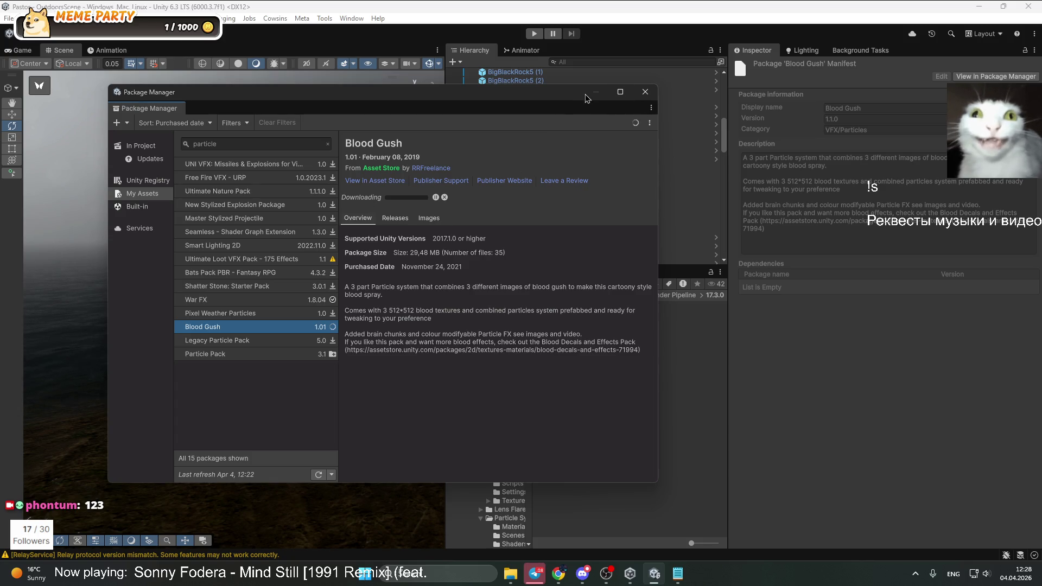
{"action": "left_click_drag", "start_coordinate": [164, 106], "coordinate": [192, 48]}
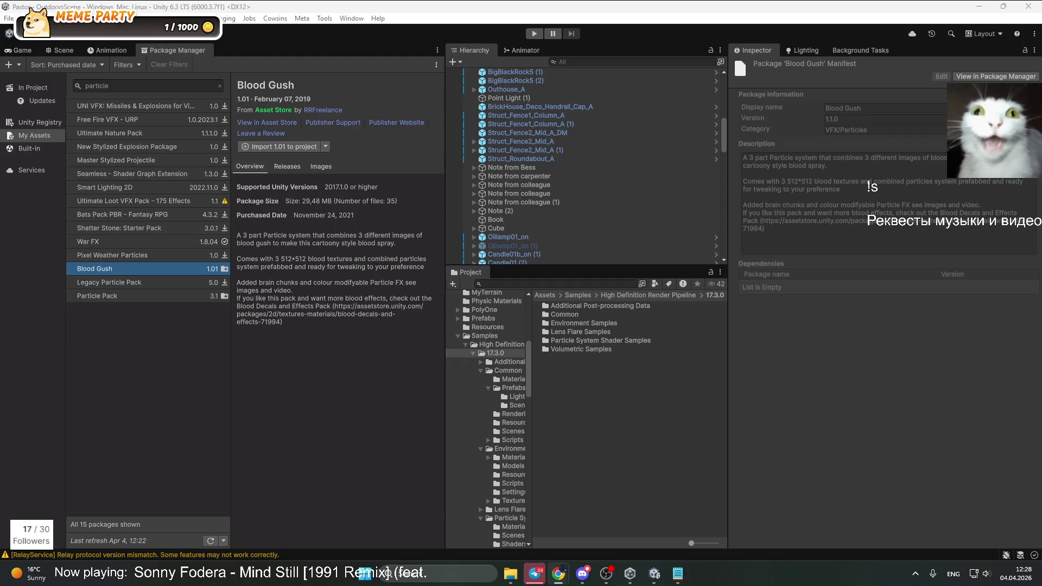
Import all Blood Gush 1.01 files, then orbit the scene view toward the moon
{"action": "left_click", "coordinate": [269, 148]}
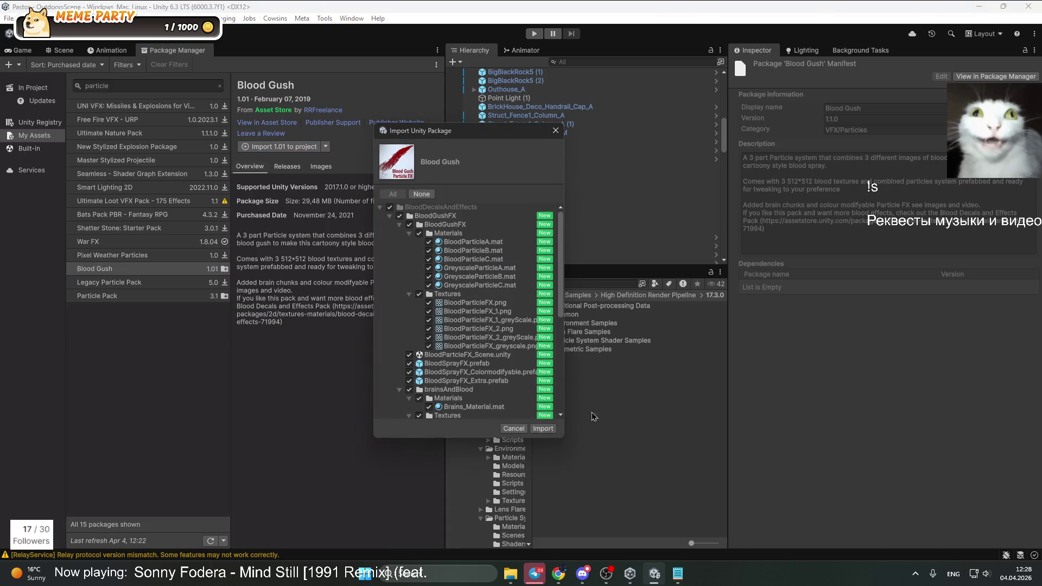
{"action": "left_click", "coordinate": [543, 428]}
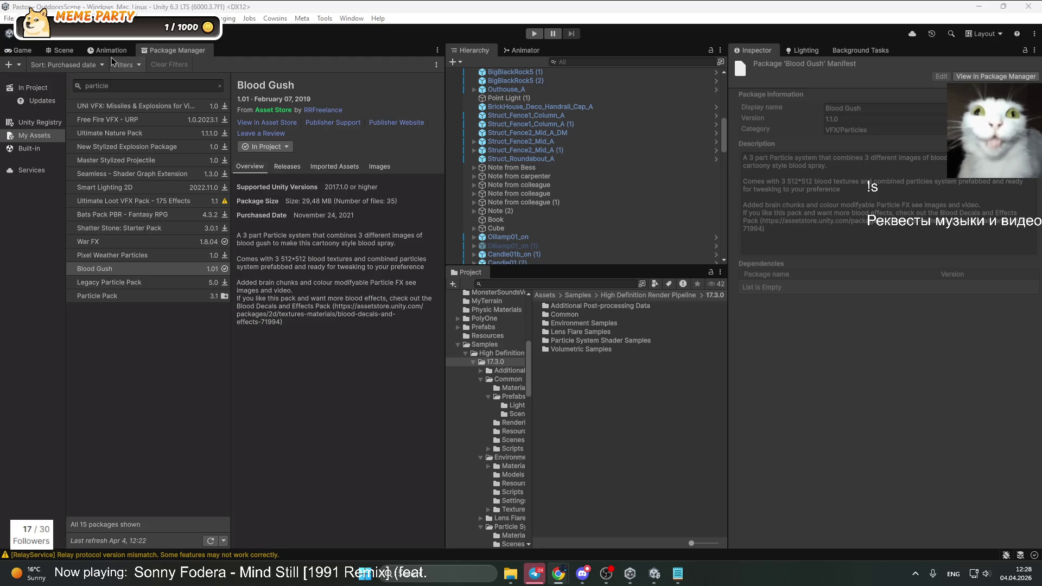
{"action": "left_click", "coordinate": [61, 50]}
{"action": "mouse_move", "coordinate": [214, 292]}
{"action": "left_mouse_down"}
{"action": "mouse_move", "coordinate": [27, 253]}
{"action": "mouse_move", "coordinate": [44, 271]}
{"action": "left_mouse_up"}
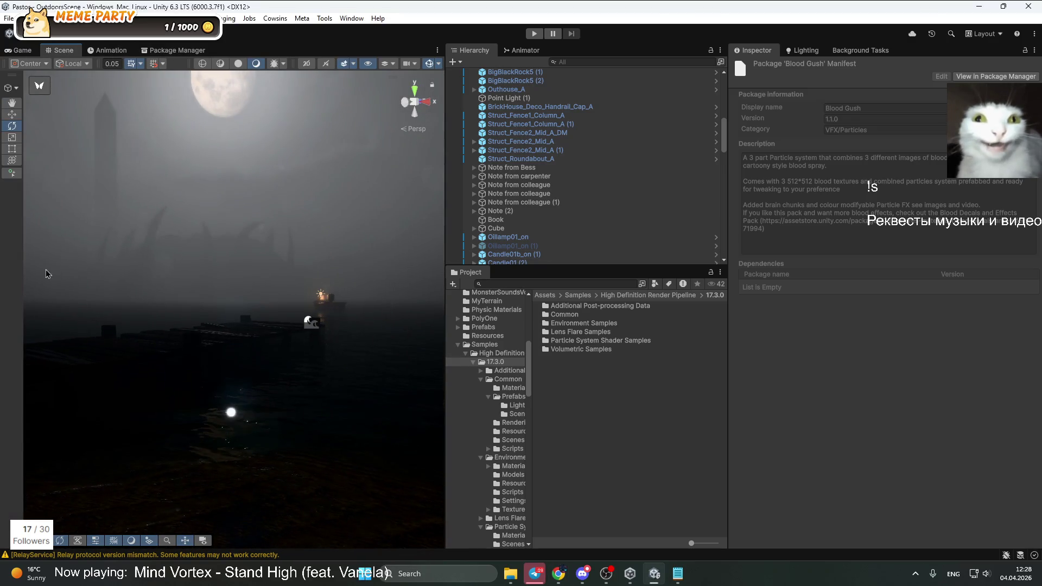
Browse the VanillaLoopStudio sample folders, then open JMO Assets > WarFX
{"action": "left_click", "coordinate": [578, 295]}
{"action": "left_click", "coordinate": [544, 295]}
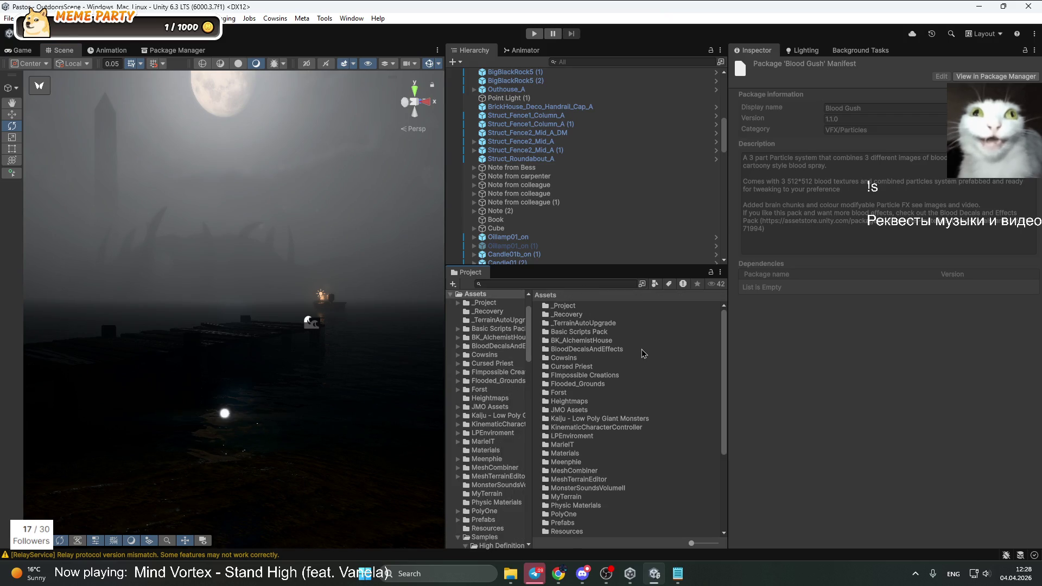
{"action": "scroll", "coordinate": [582, 463], "scroll_direction": "down", "scroll_amount": 2}
{"action": "scroll", "coordinate": [581, 467], "scroll_direction": "down", "scroll_amount": 5}
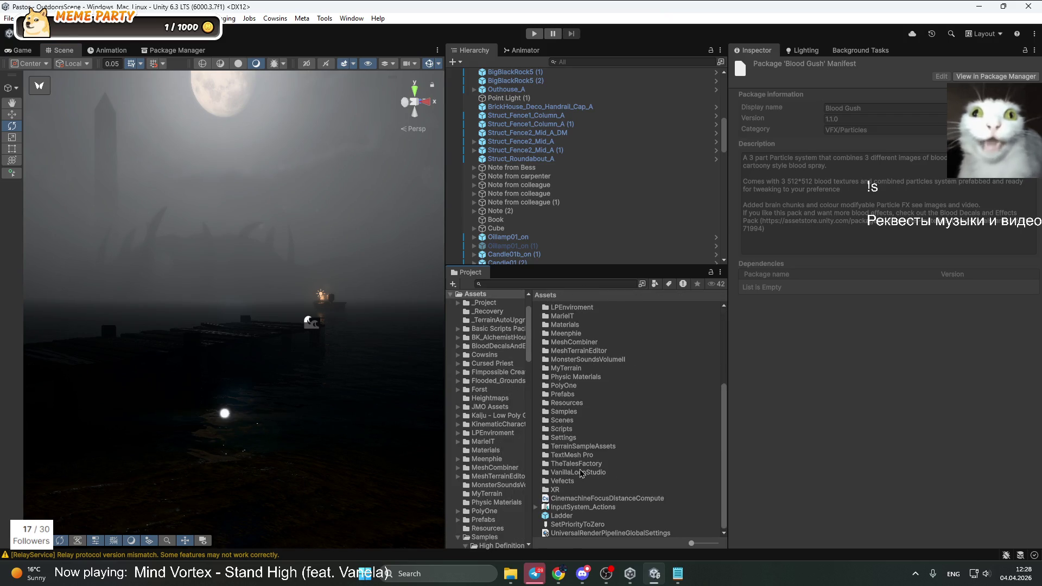
{"action": "scroll", "coordinate": [607, 386], "scroll_direction": "up", "scroll_amount": 1}
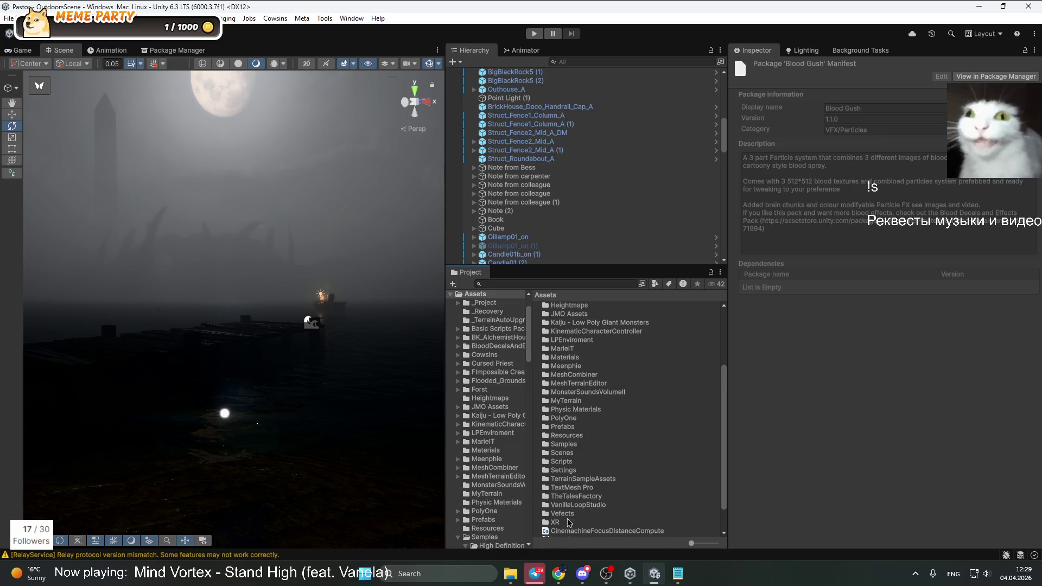
{"action": "double_click", "coordinate": [578, 505]}
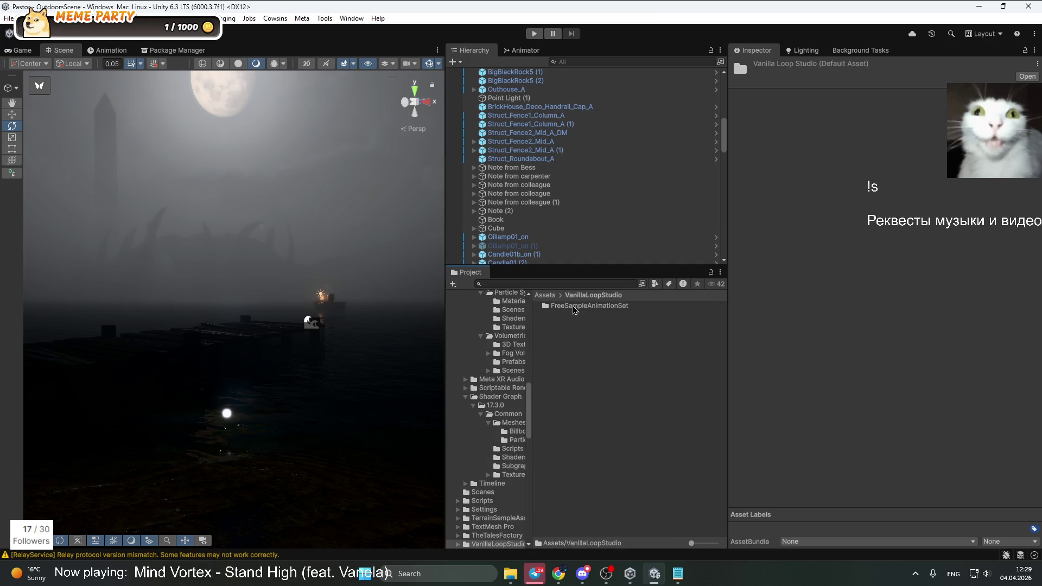
{"action": "double_click", "coordinate": [574, 307]}
{"action": "left_click", "coordinate": [547, 296]}
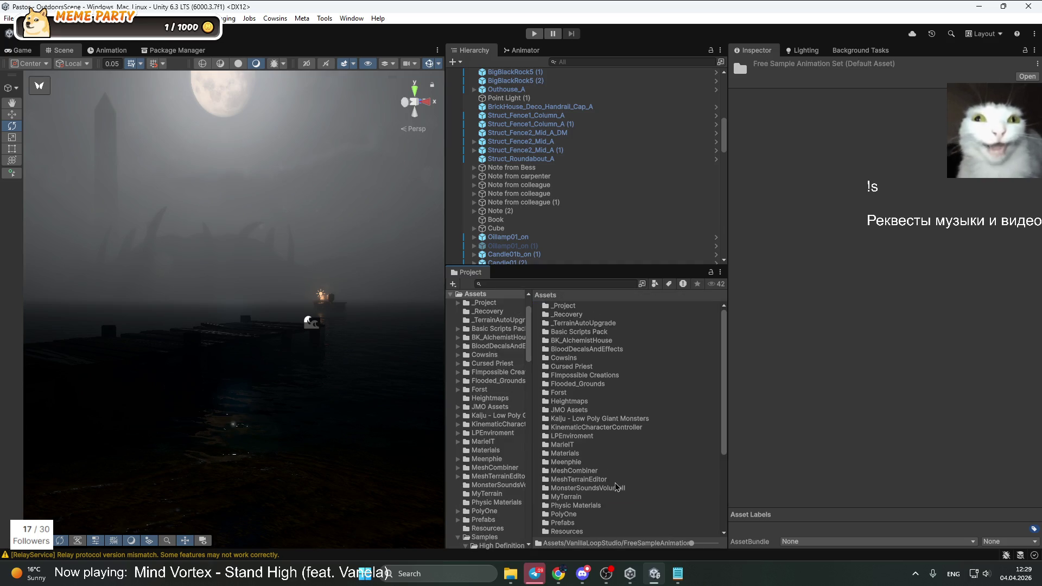
{"action": "double_click", "coordinate": [570, 410]}
{"action": "double_click", "coordinate": [563, 316]}
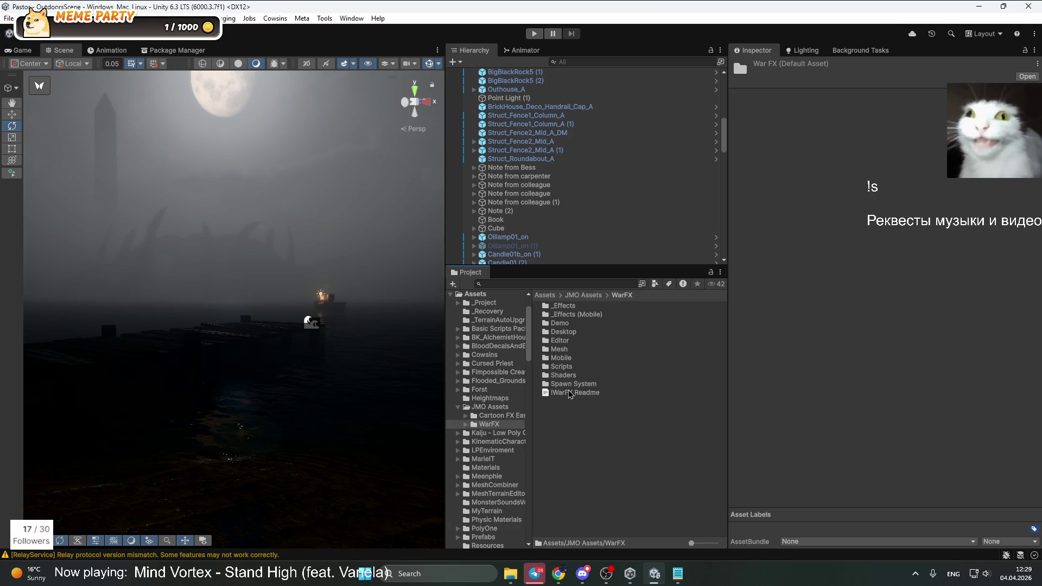
Inspect the WarFX Smoke material WFX_M_Smoke and the Icosphere mesh
{"action": "double_click", "coordinate": [574, 332]}
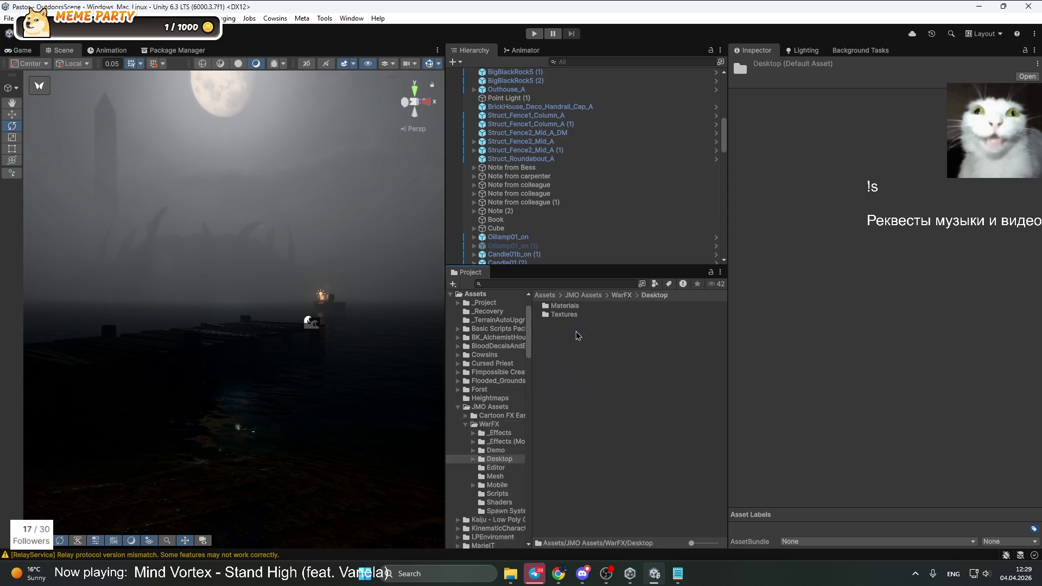
{"action": "double_click", "coordinate": [570, 308]}
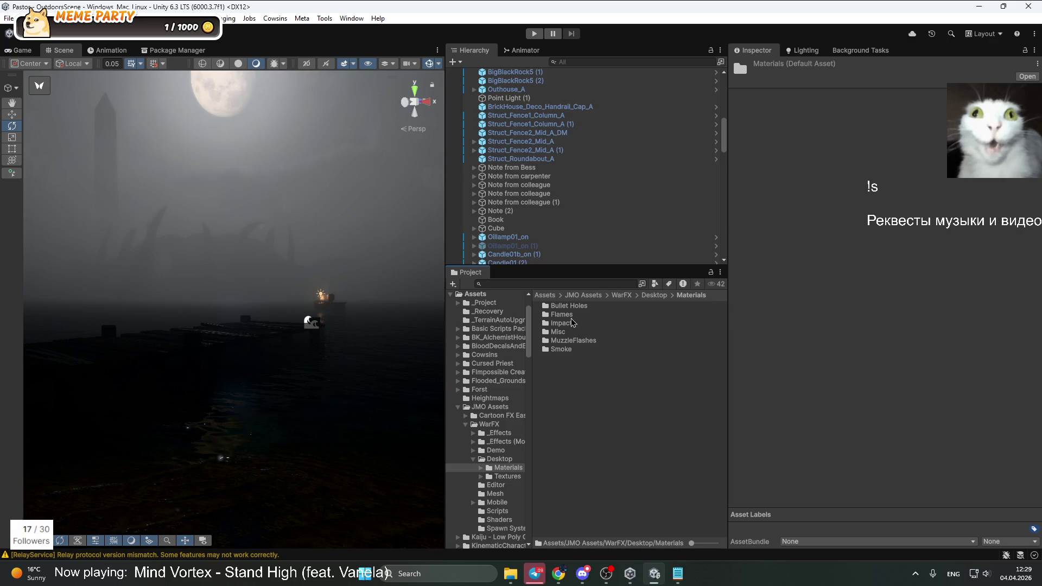
{"action": "double_click", "coordinate": [576, 350]}
{"action": "left_click", "coordinate": [584, 315]}
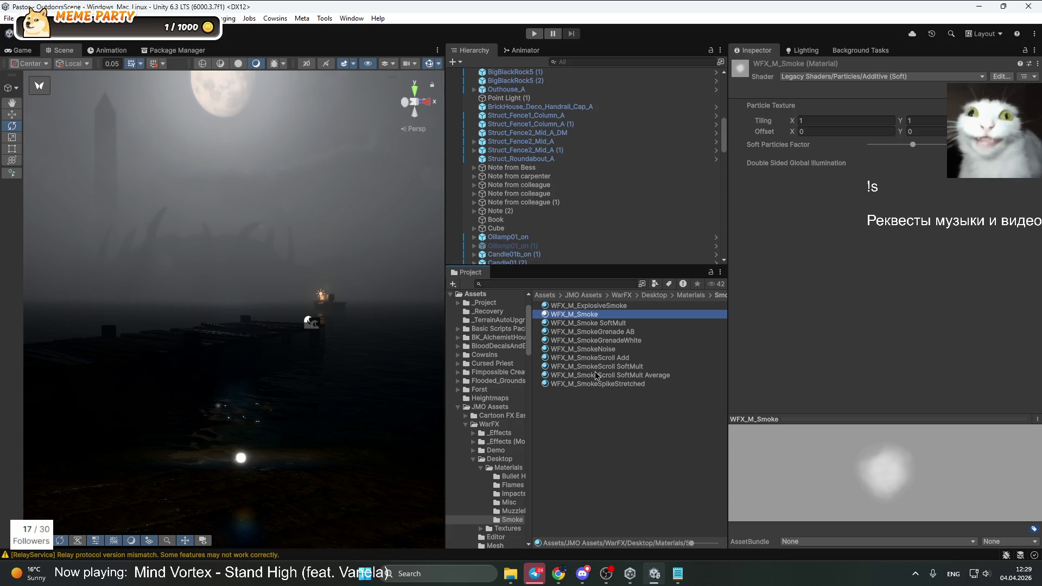
{"action": "left_click", "coordinate": [648, 296]}
{"action": "left_click", "coordinate": [616, 296]}
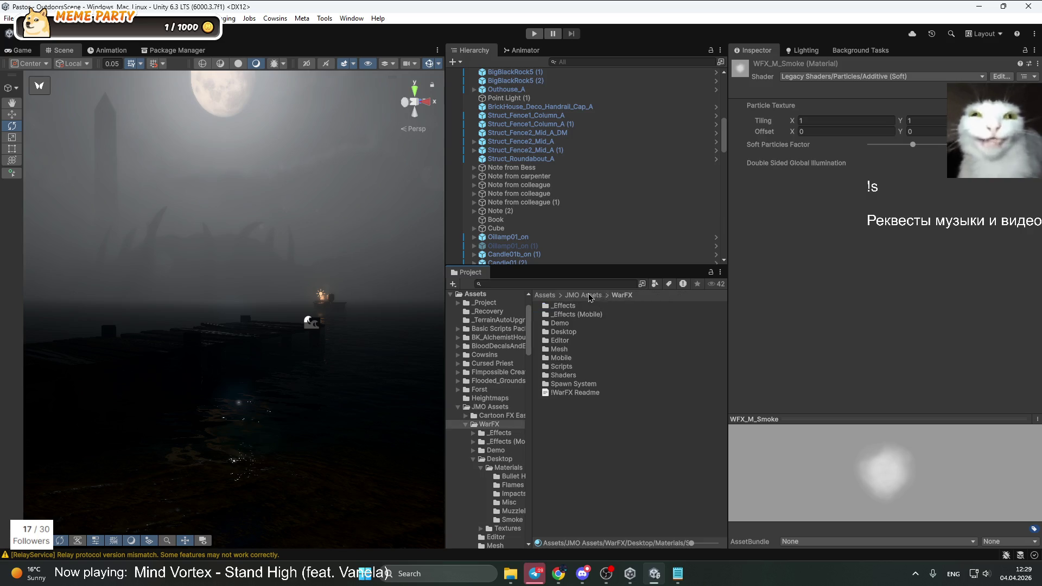
{"action": "double_click", "coordinate": [569, 350]}
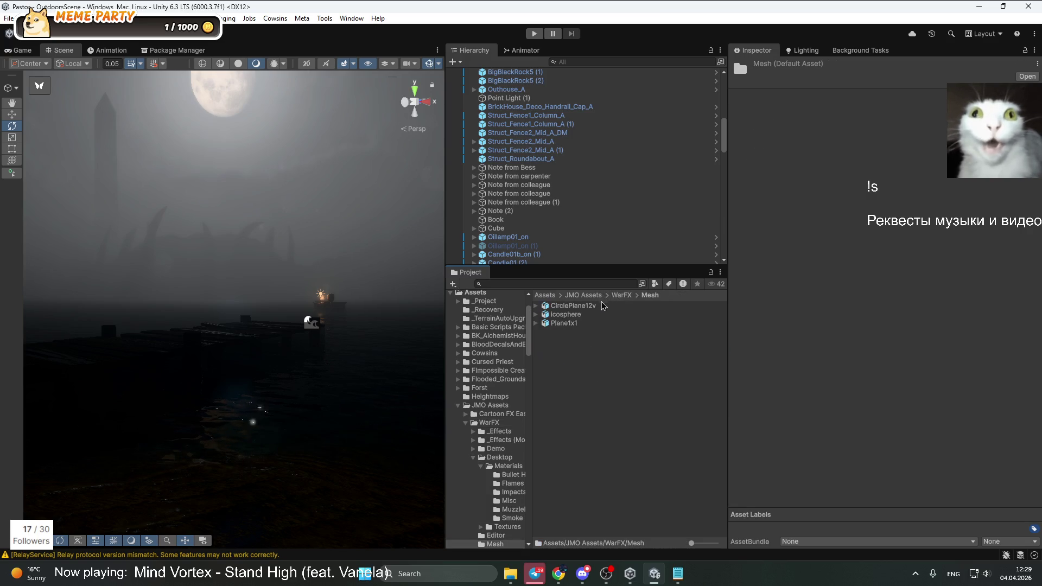
{"action": "left_click", "coordinate": [565, 315]}
{"action": "left_click", "coordinate": [620, 296]}
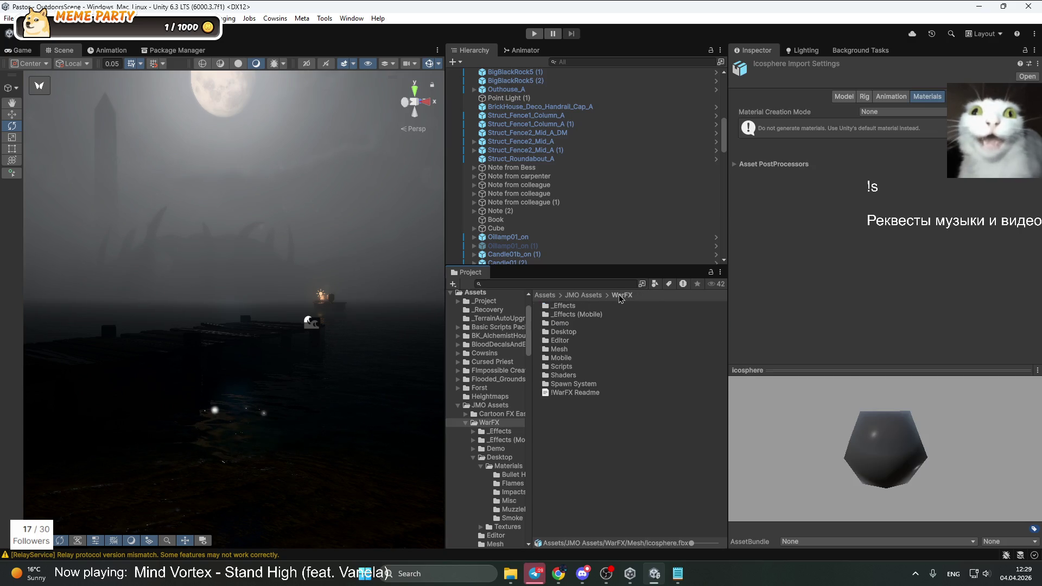
Look through the WarFX Demo folder's Assets and UI Canvas subfolders
{"action": "left_click", "coordinate": [572, 325]}
{"action": "double_click", "coordinate": [573, 325]}
{"action": "double_click", "coordinate": [575, 307]}
{"action": "scroll", "coordinate": [651, 418], "scroll_direction": "down", "scroll_amount": 1}
{"action": "scroll", "coordinate": [640, 431], "scroll_direction": "up", "scroll_amount": 1}
{"action": "left_click", "coordinate": [655, 296]}
{"action": "double_click", "coordinate": [569, 316]}
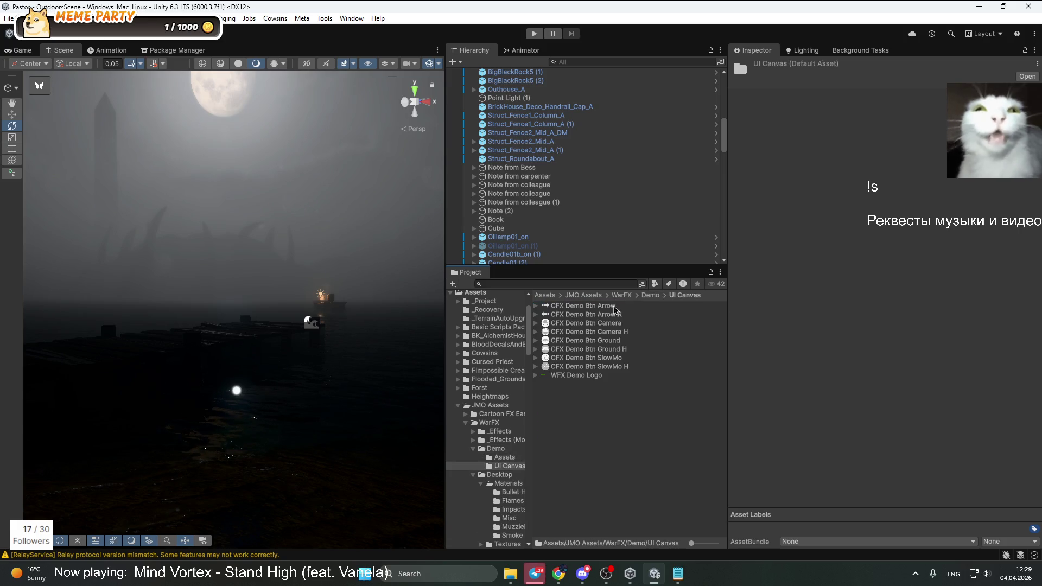
{"action": "left_click", "coordinate": [656, 296]}
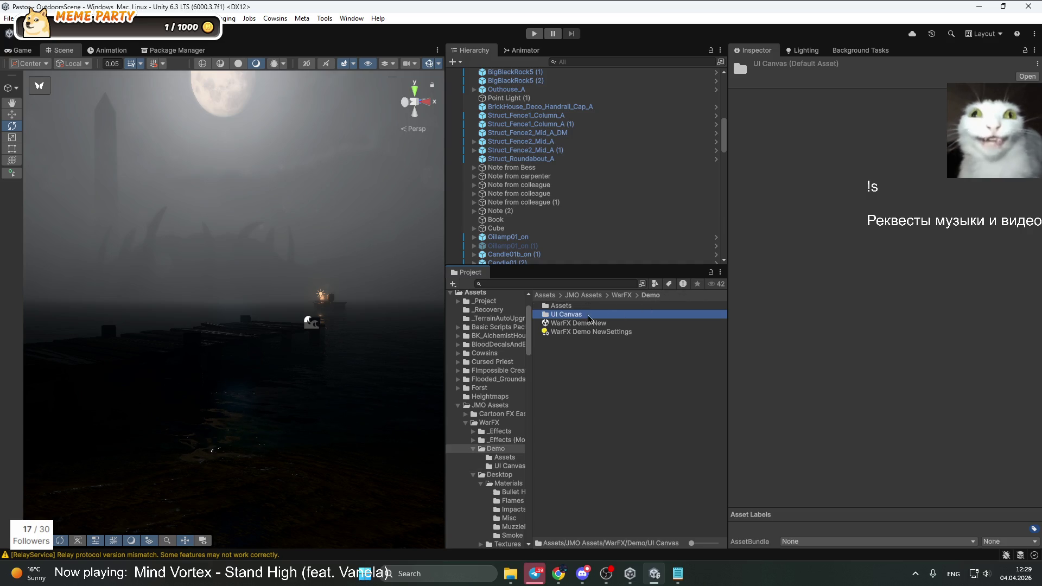
{"action": "key", "text": "alt+Tab"}
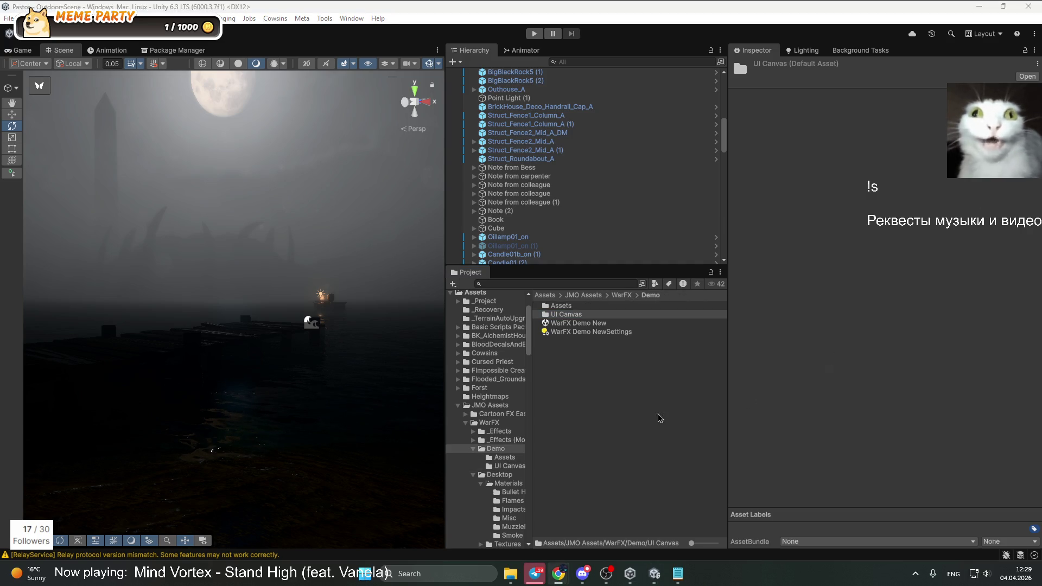
Check the Cartoon FX Easy Editor and Spawn System folders, ending in WarFX
{"action": "left_click", "coordinate": [599, 297]}
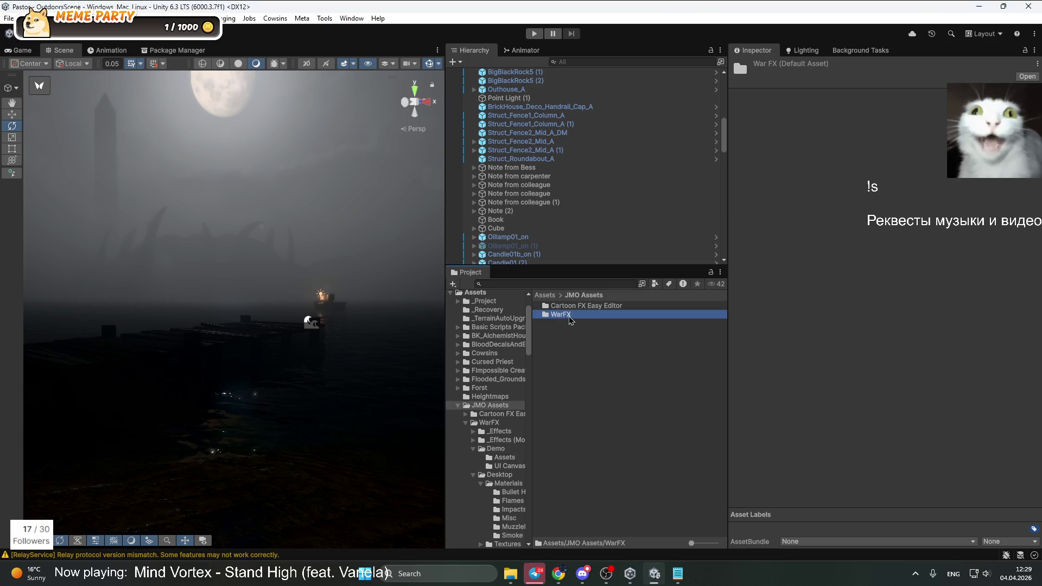
{"action": "double_click", "coordinate": [573, 307]}
{"action": "left_click", "coordinate": [574, 308]}
{"action": "double_click", "coordinate": [574, 308]}
{"action": "left_click", "coordinate": [657, 297]}
{"action": "left_click", "coordinate": [579, 296]}
{"action": "double_click", "coordinate": [563, 315]}
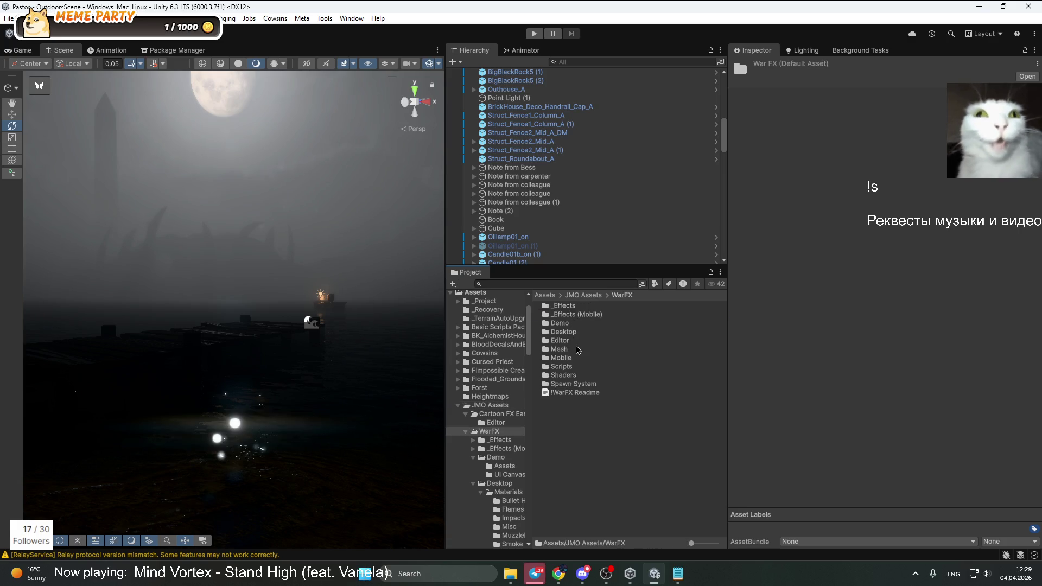
{"action": "double_click", "coordinate": [573, 384]}
{"action": "left_click", "coordinate": [621, 295]}
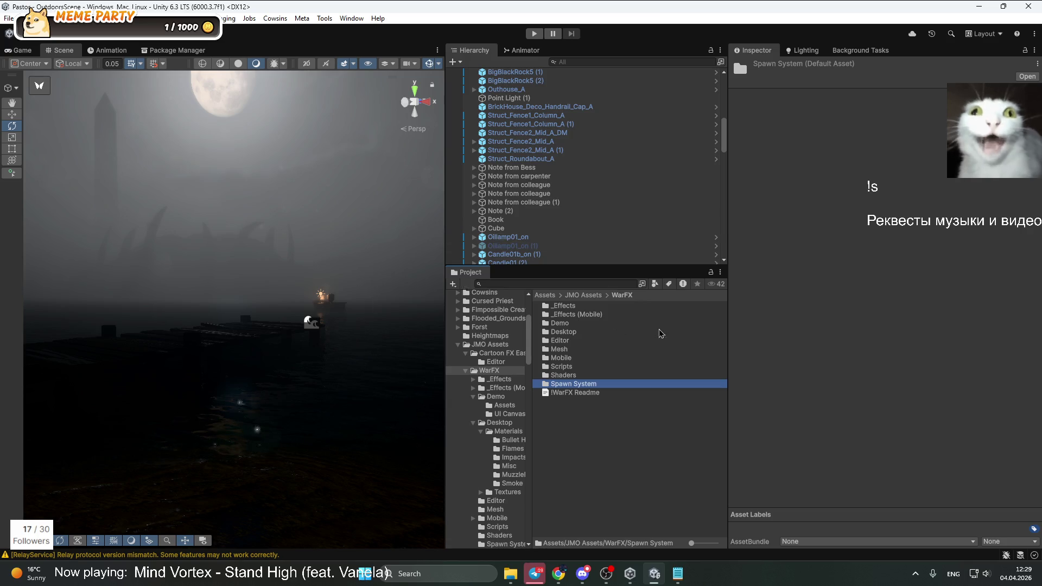
{"action": "scroll", "coordinate": [520, 171], "scroll_direction": "up", "scroll_amount": 4}
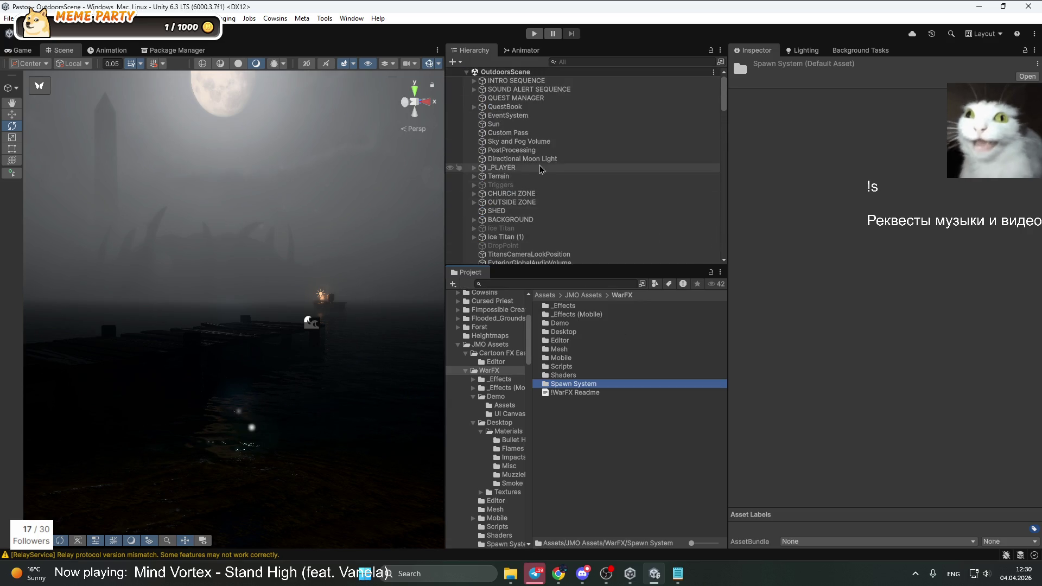
{"action": "scroll", "coordinate": [515, 179], "scroll_direction": "down", "scroll_amount": 8}
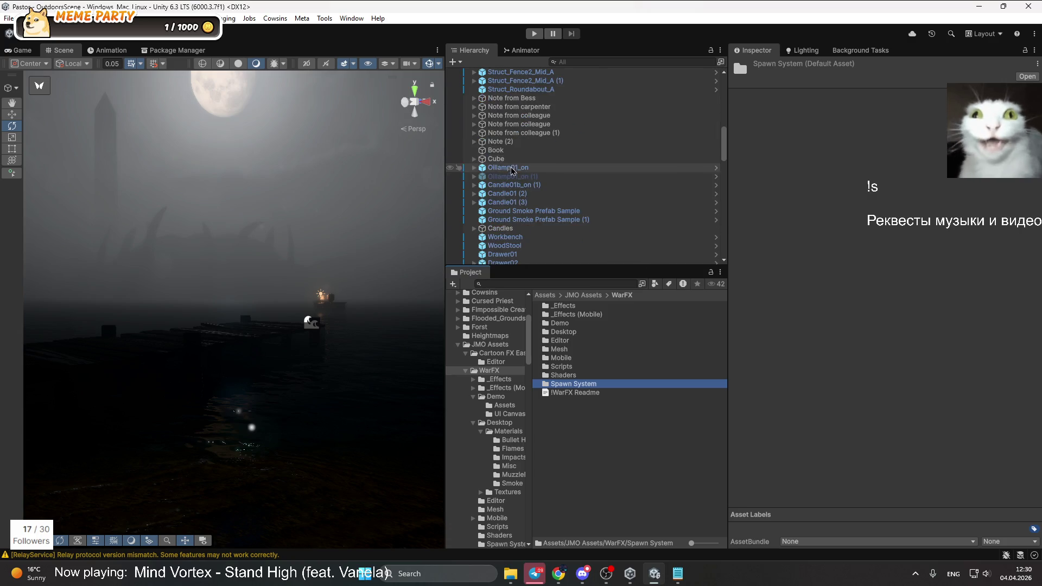
{"action": "scroll", "coordinate": [510, 190], "scroll_direction": "down", "scroll_amount": 10}
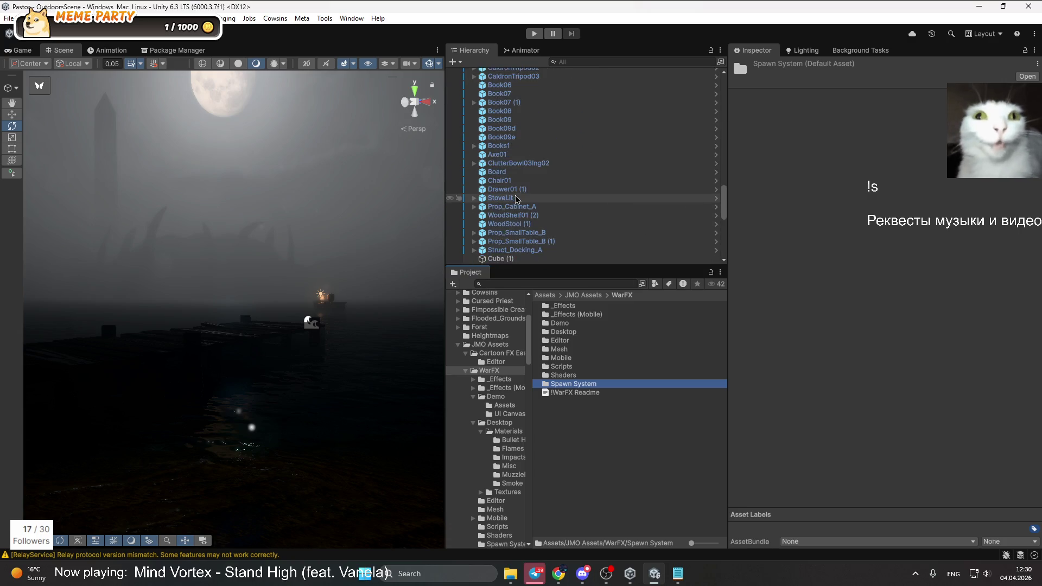
{"action": "scroll", "coordinate": [510, 184], "scroll_direction": "down", "scroll_amount": 10}
Filter the Hierarchy by 'tita' and frame the Ice Titan in the scene
{"action": "left_click", "coordinate": [594, 62]}
{"action": "type", "text": "tita"}
{"action": "double_click", "coordinate": [516, 99]}
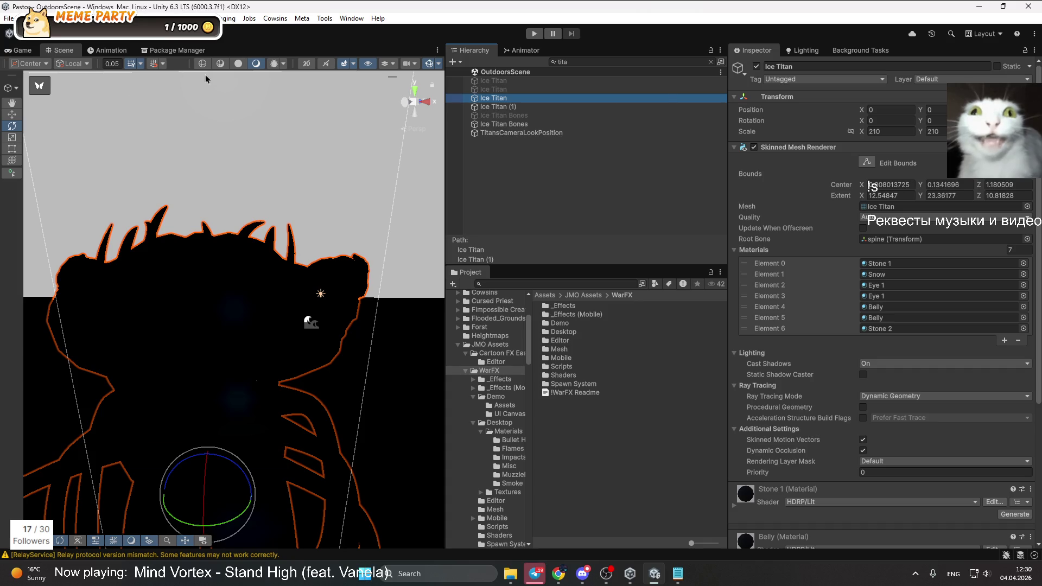
{"action": "left_click", "coordinate": [710, 62]}
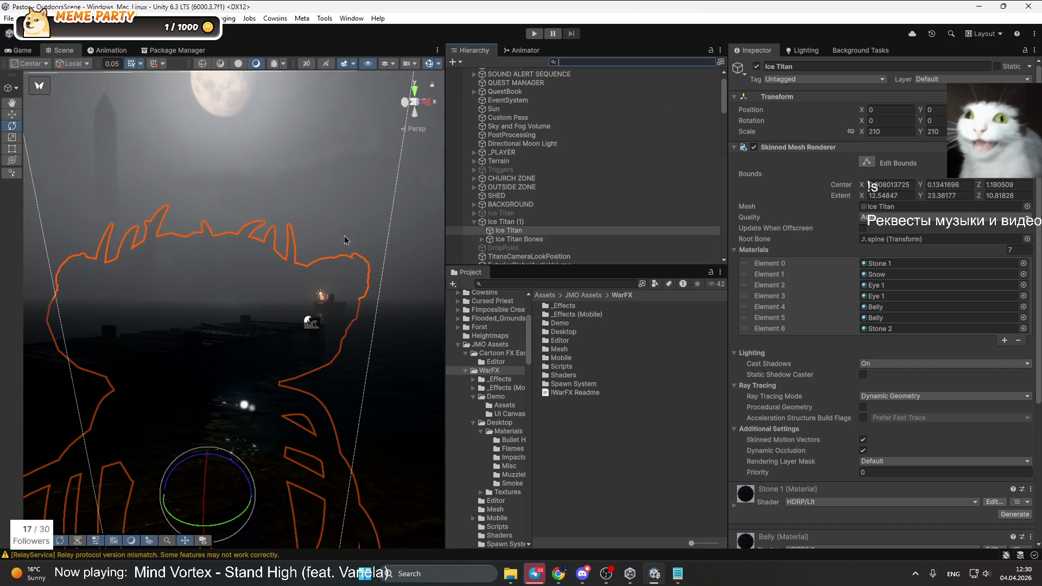
Dock the Animation window below the Scene view and scrub the TitanReappearing clip
{"action": "left_click", "coordinate": [106, 54]}
{"action": "left_click_drag", "start_coordinate": [99, 56], "coordinate": [177, 500]}
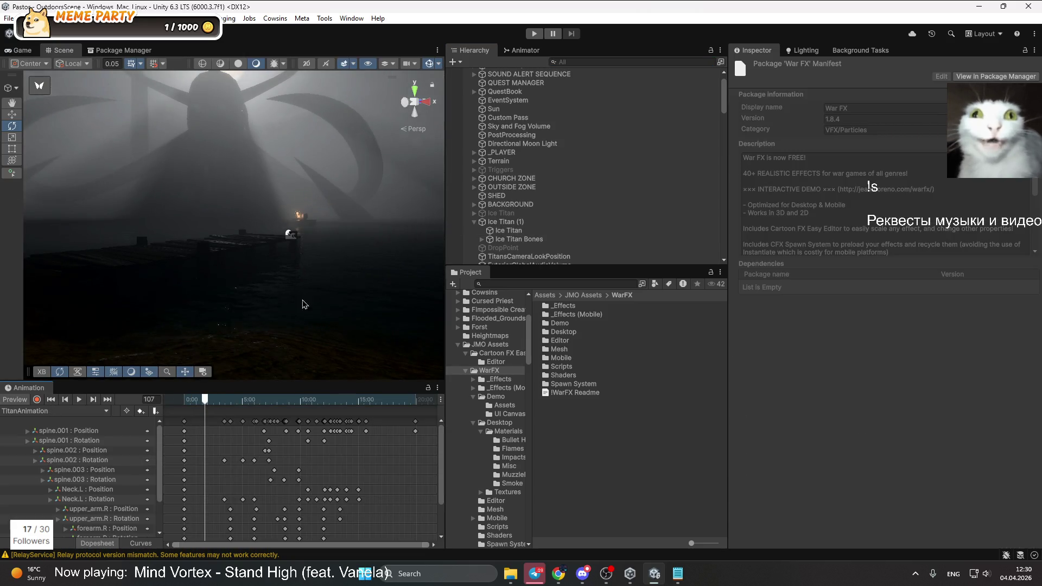
{"action": "left_click_drag", "start_coordinate": [304, 304], "coordinate": [274, 331]}
{"action": "left_click_drag", "start_coordinate": [210, 404], "coordinate": [214, 402]}
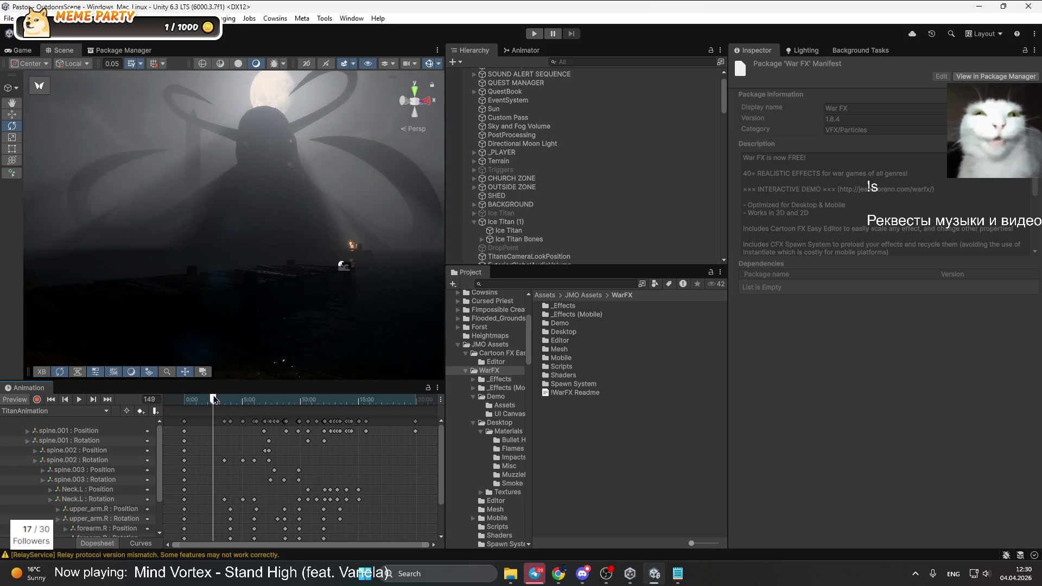
{"action": "left_click_drag", "start_coordinate": [310, 245], "coordinate": [353, 244]}
{"action": "left_click", "coordinate": [203, 399]}
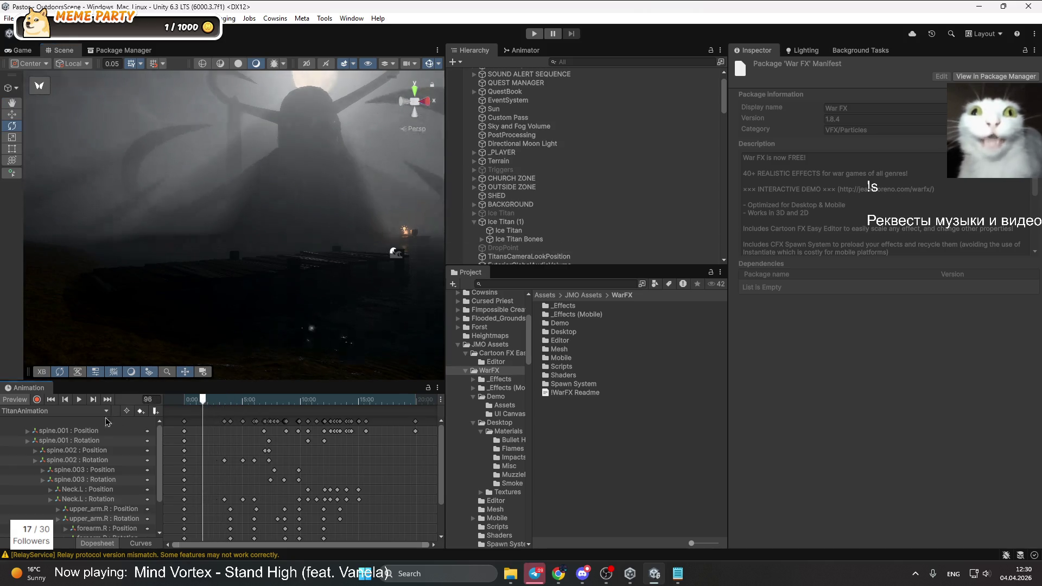
{"action": "left_click", "coordinate": [106, 410]}
{"action": "left_click", "coordinate": [63, 459]}
{"action": "left_click_drag", "start_coordinate": [185, 401], "coordinate": [276, 397]}
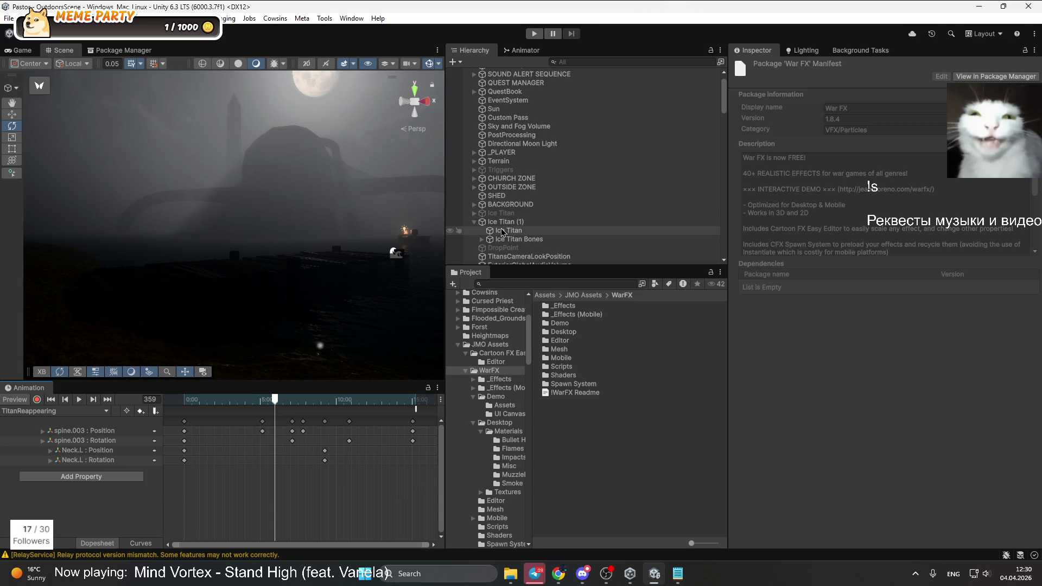
Expand Ice Titan Bones from spine through spine.003 and Neck.L down to Head.L
{"action": "left_click", "coordinate": [482, 239]}
{"action": "scroll", "coordinate": [561, 227], "scroll_direction": "down", "scroll_amount": 1}
{"action": "left_click", "coordinate": [489, 215]}
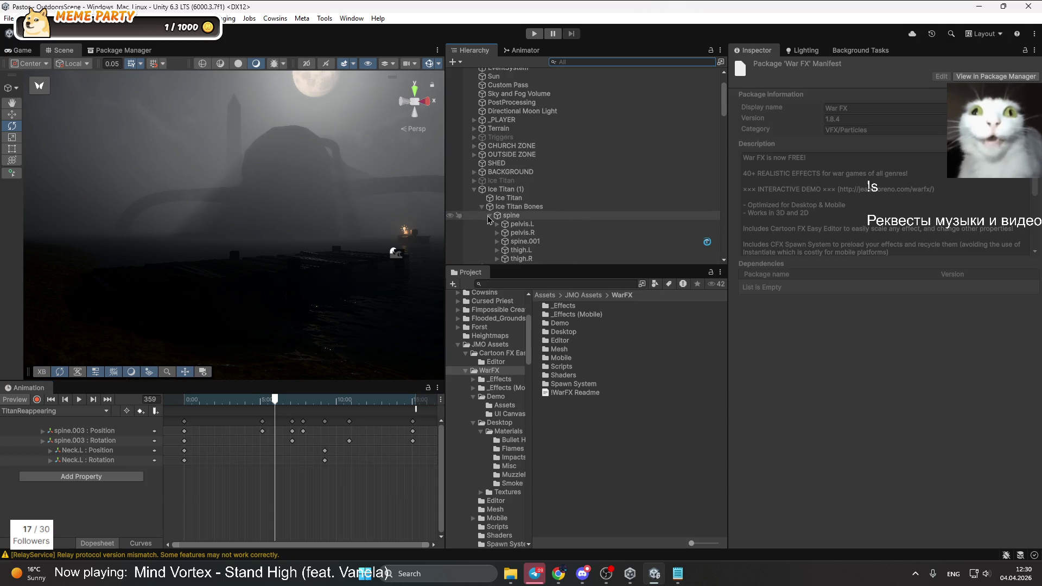
{"action": "scroll", "coordinate": [502, 250], "scroll_direction": "down", "scroll_amount": 1}
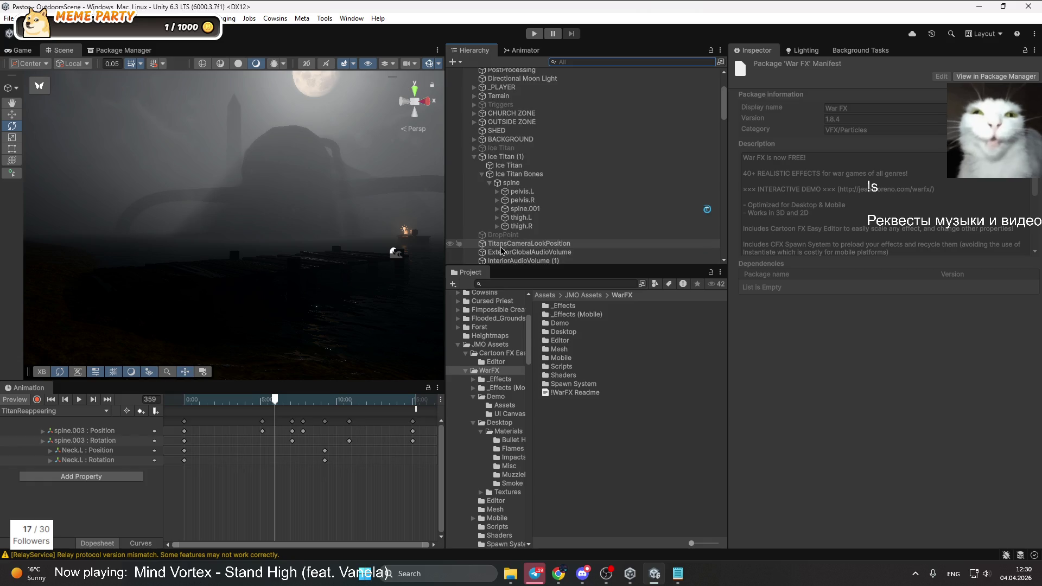
{"action": "left_click", "coordinate": [497, 209]}
{"action": "left_click", "coordinate": [505, 217]}
{"action": "left_click", "coordinate": [513, 226]}
{"action": "left_click", "coordinate": [520, 235]}
{"action": "left_click", "coordinate": [528, 244]}
{"action": "scroll", "coordinate": [568, 233], "scroll_direction": "down", "scroll_amount": 1}
Create an Effects > Particle System child under Gianteffects with the default name
{"action": "left_click", "coordinate": [568, 233]}
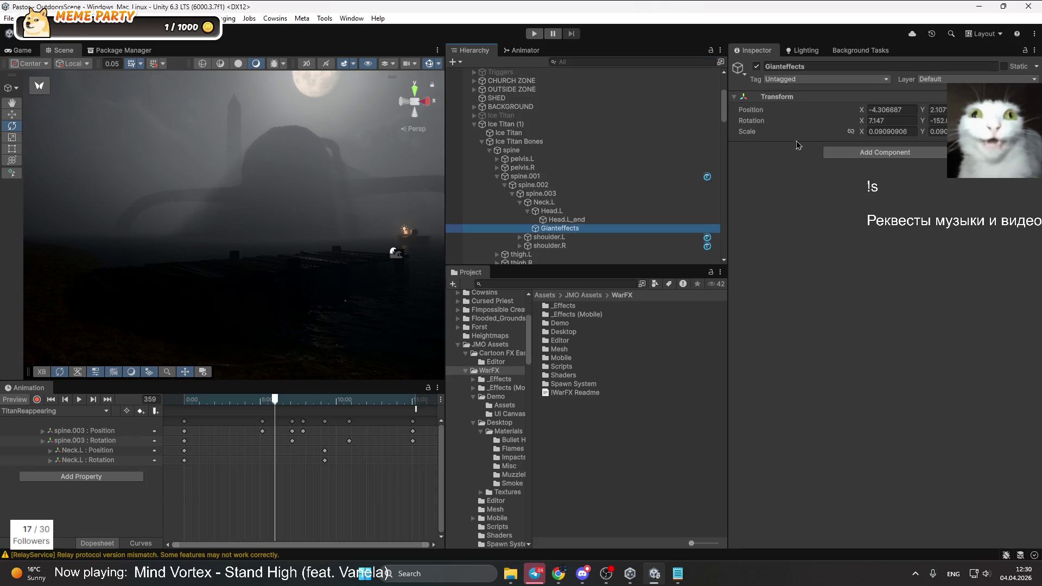
{"action": "right_click", "coordinate": [570, 236]}
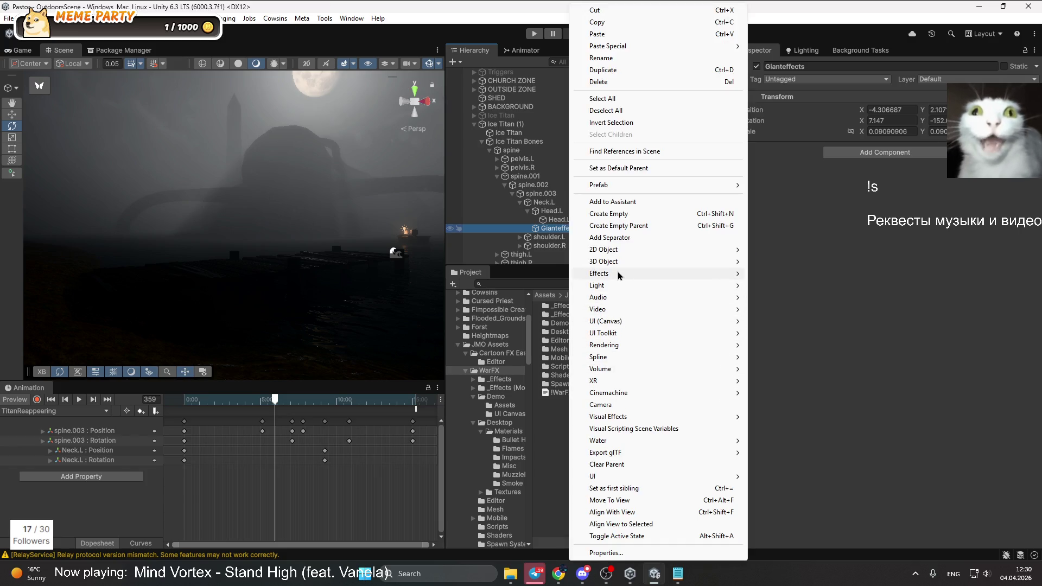
{"action": "mouse_move", "coordinate": [623, 274]}
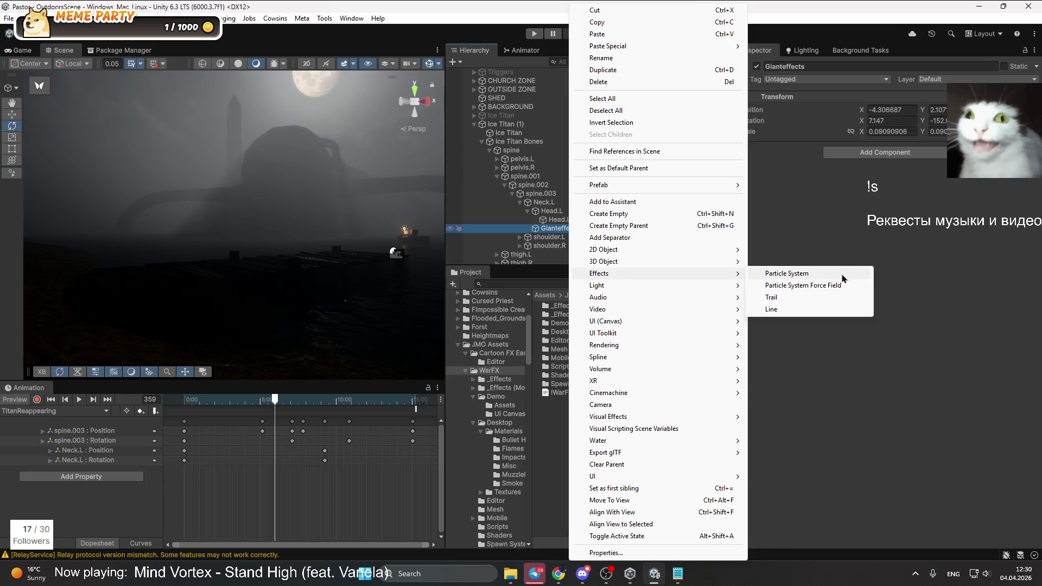
{"action": "left_click", "coordinate": [842, 275]}
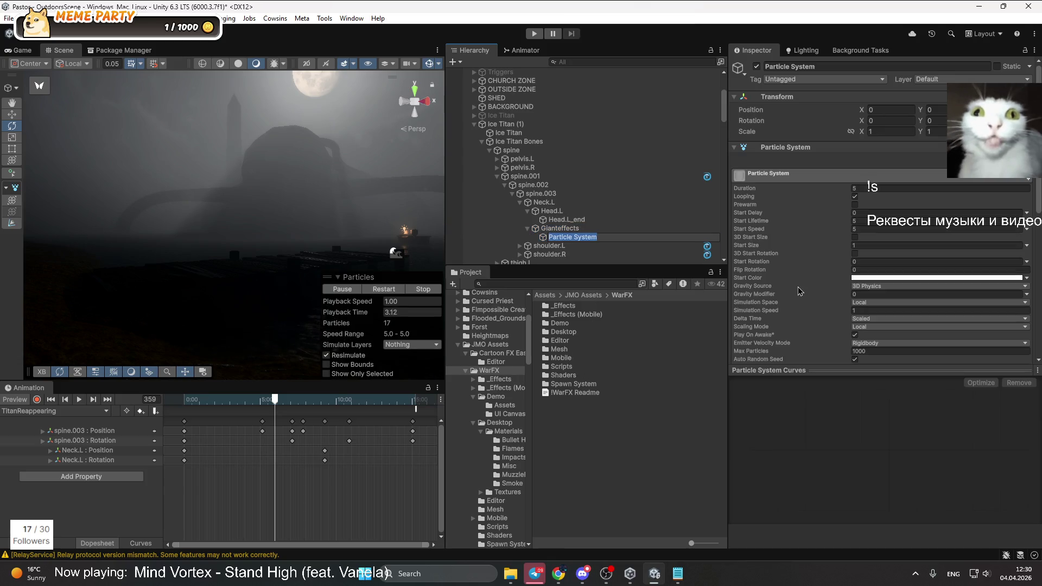
{"action": "left_click", "coordinate": [292, 224]}
{"action": "mouse_move", "coordinate": [291, 225]}
{"action": "left_mouse_down"}
{"action": "mouse_move", "coordinate": [198, 162]}
{"action": "mouse_move", "coordinate": [226, 213]}
{"action": "mouse_move", "coordinate": [231, 351]}
{"action": "mouse_move", "coordinate": [262, 109]}
{"action": "left_mouse_up"}
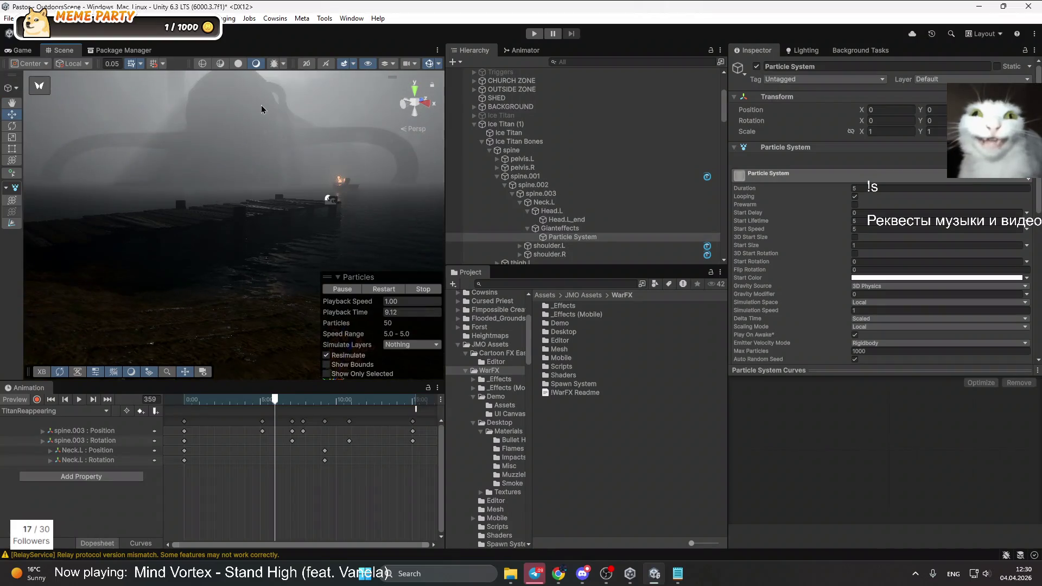
Set Gianteffects' position X and Y to 0 and frame its Particle System
{"action": "left_click", "coordinate": [558, 229]}
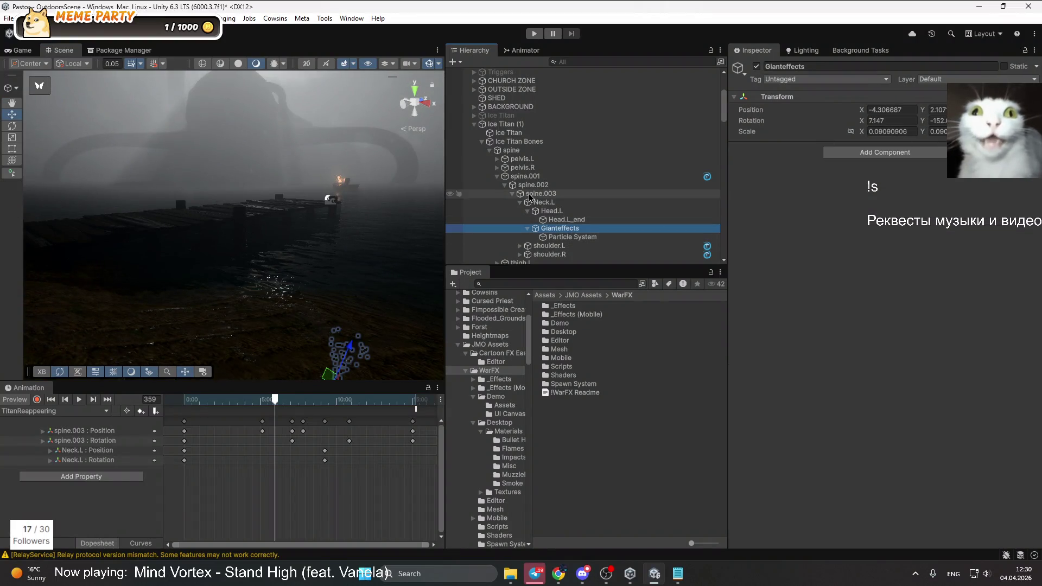
{"action": "key", "text": "f"}
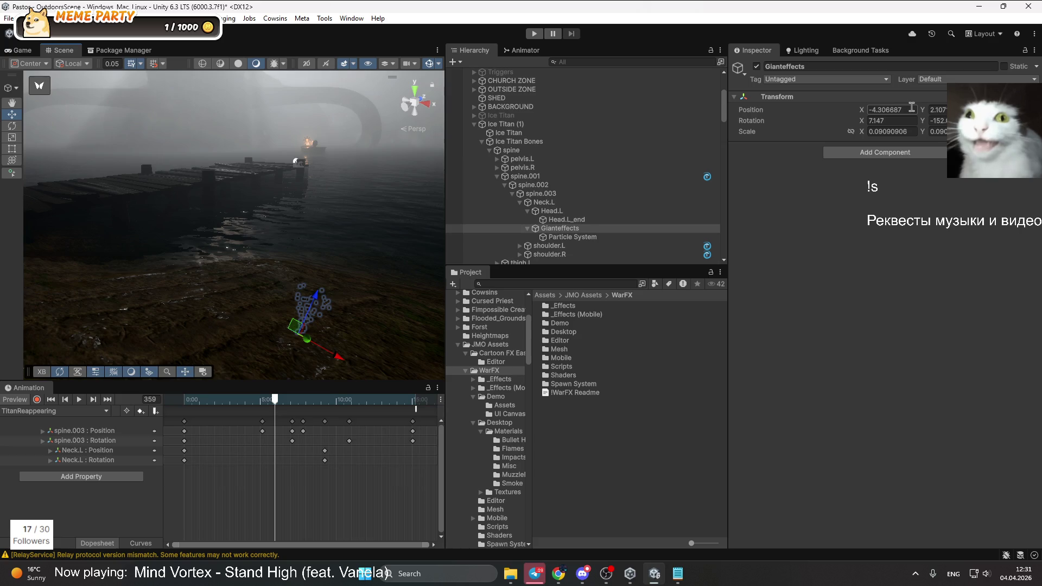
{"action": "left_click", "coordinate": [912, 108]}
{"action": "type", "text": "0"}
{"action": "key", "text": "Tab"}
{"action": "type", "text": "0"}
{"action": "key", "text": "Return"}
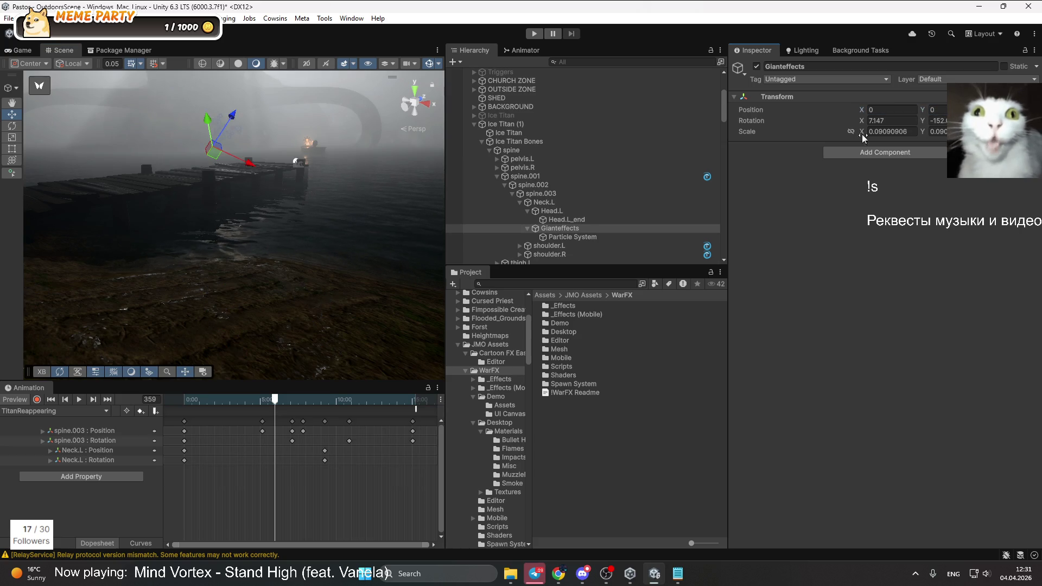
{"action": "key", "text": "f"}
{"action": "key", "text": "Down"}
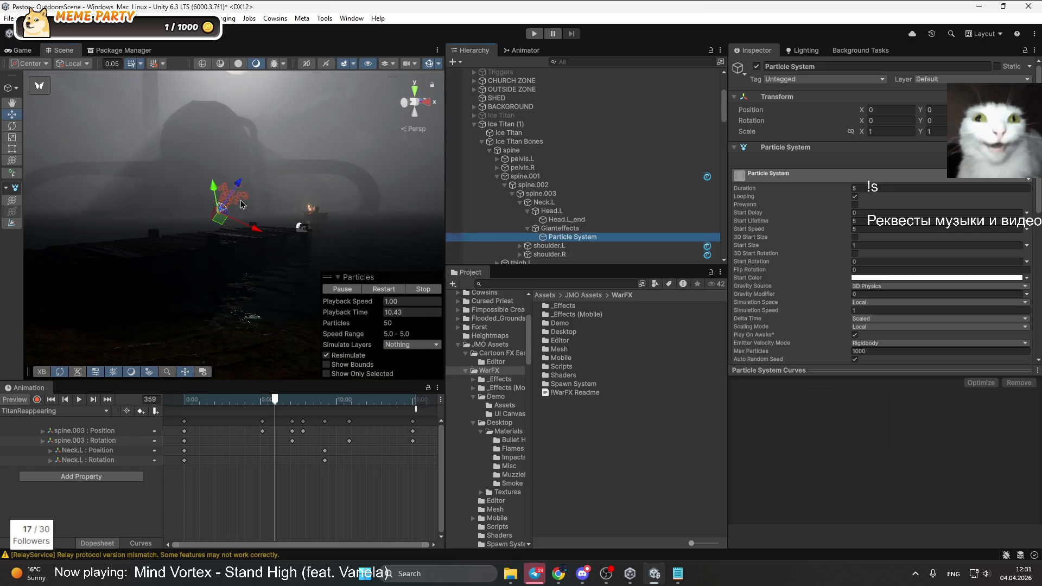
{"action": "key", "text": "f"}
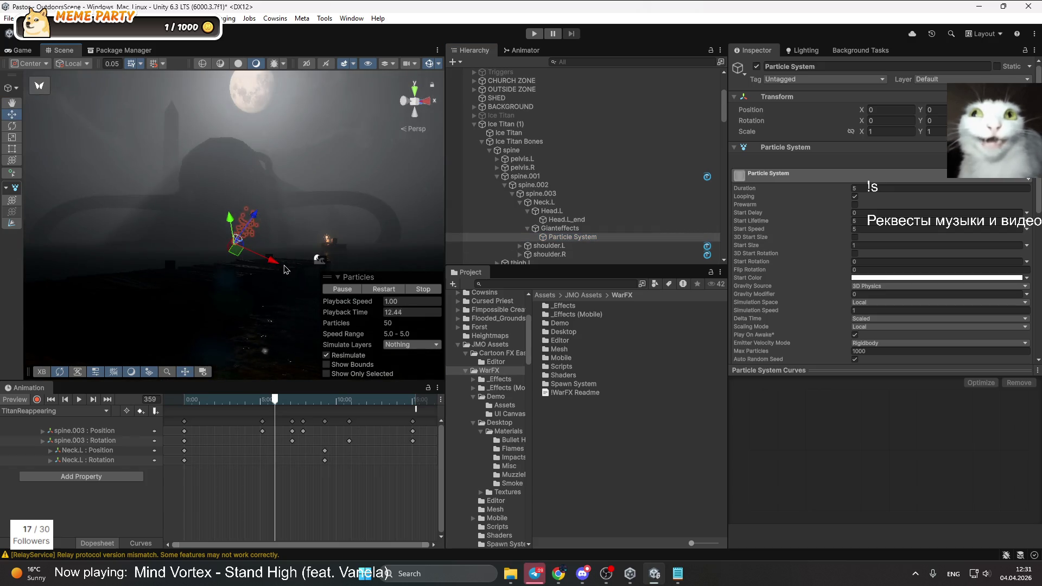
Reparent Gianteffects under Head.L and zero its X and Y position again
{"action": "left_click_drag", "start_coordinate": [571, 236], "coordinate": [567, 222]}
{"action": "left_click", "coordinate": [911, 109]}
{"action": "type", "text": "0"}
{"action": "key", "text": "Tab"}
{"action": "type", "text": "0"}
{"action": "key", "text": "Tab"}
{"action": "type", "text": "0"}
{"action": "key", "text": "Return"}
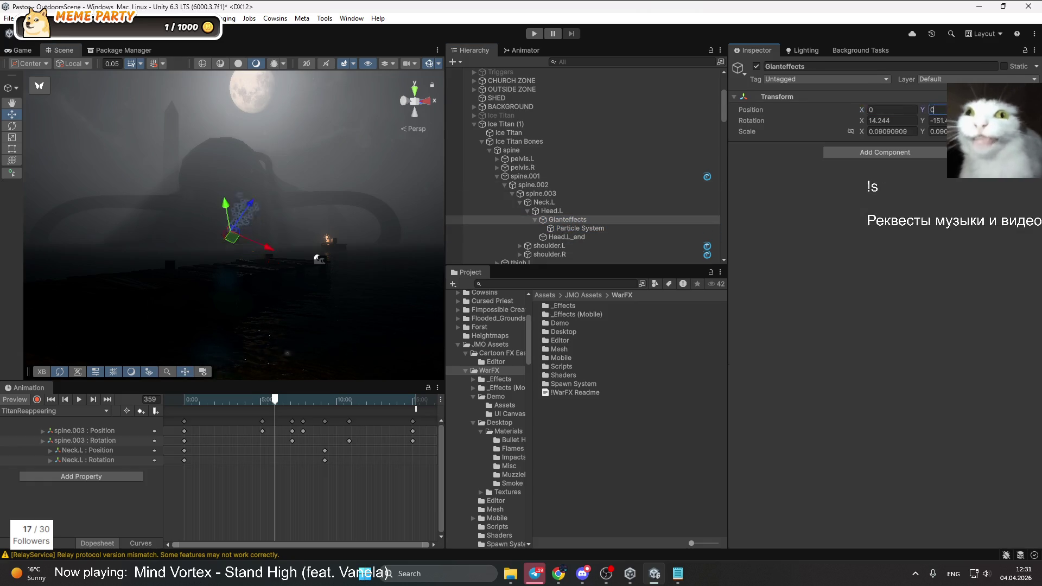
Select the Particle System with the Rotate tool active
{"action": "left_click", "coordinate": [502, 228]}
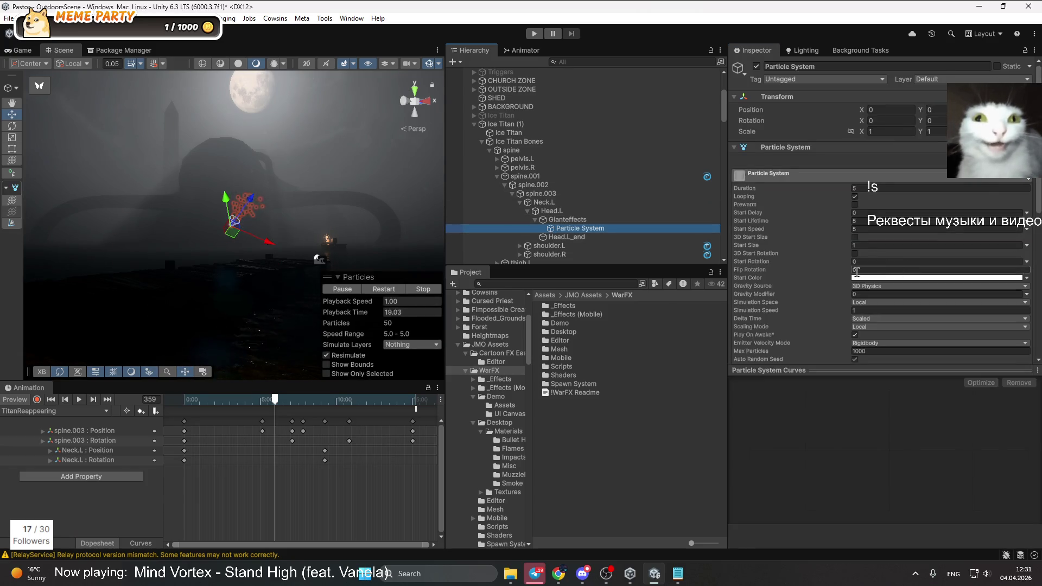
{"action": "left_click", "coordinate": [12, 126]}
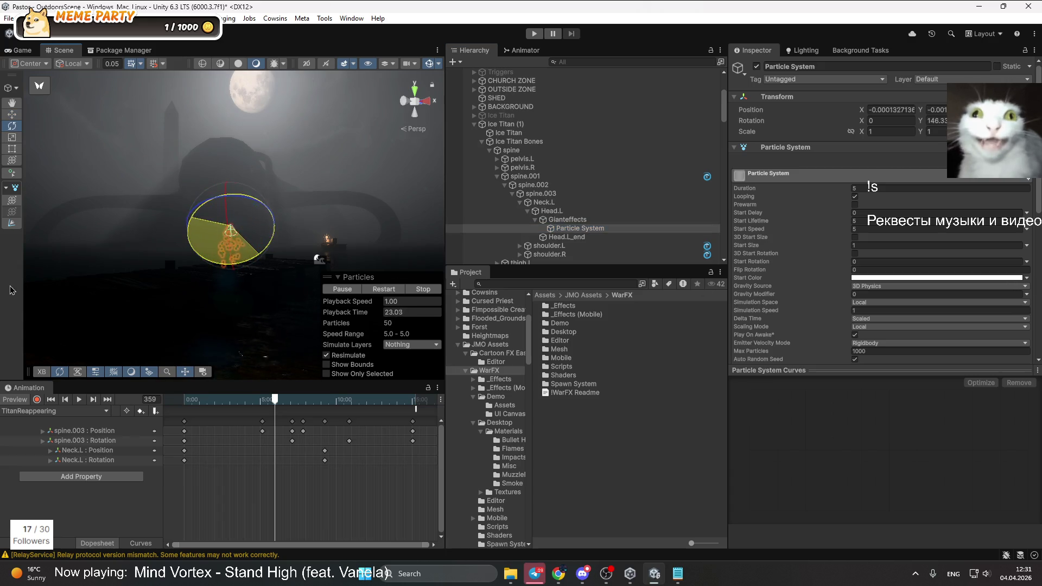
{"action": "left_click", "coordinate": [602, 458]}
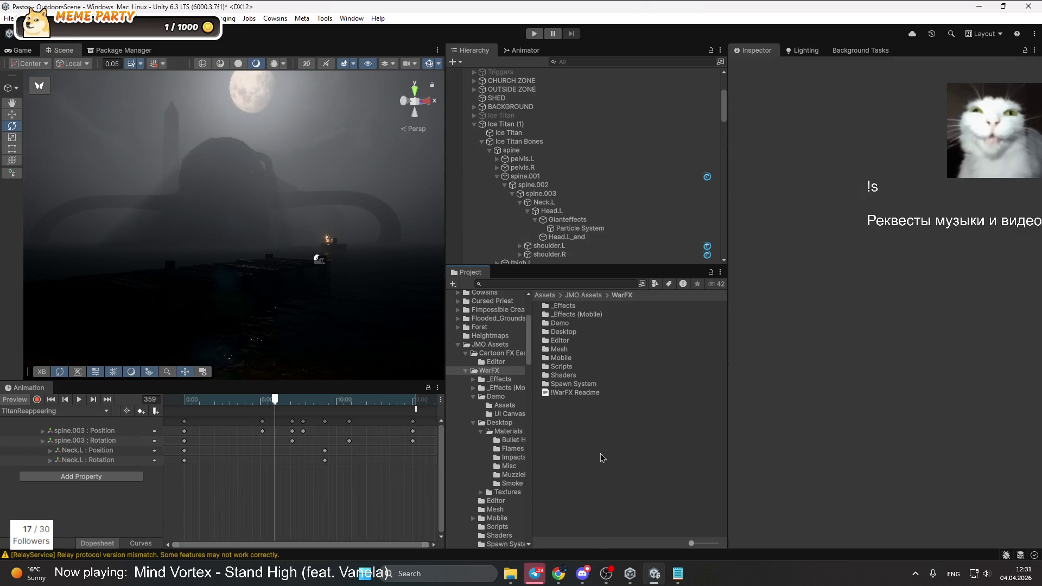
{"action": "left_click", "coordinate": [586, 228]}
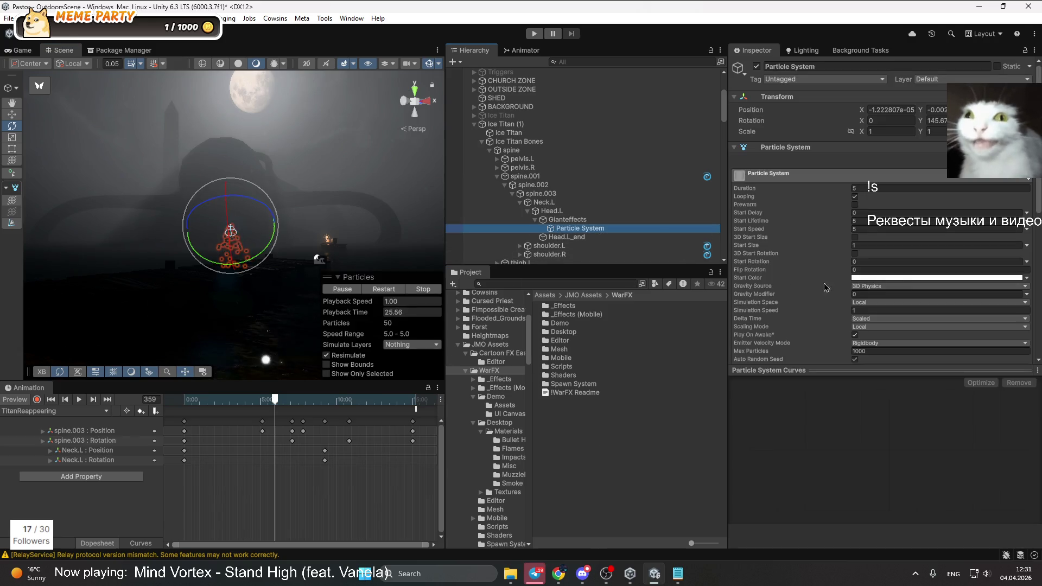
Expand the particle system's Renderer module in the Inspector
{"action": "scroll", "coordinate": [825, 287], "scroll_direction": "down", "scroll_amount": 10}
{"action": "left_click", "coordinate": [774, 292]}
{"action": "scroll", "coordinate": [939, 286], "scroll_direction": "down", "scroll_amount": 3}
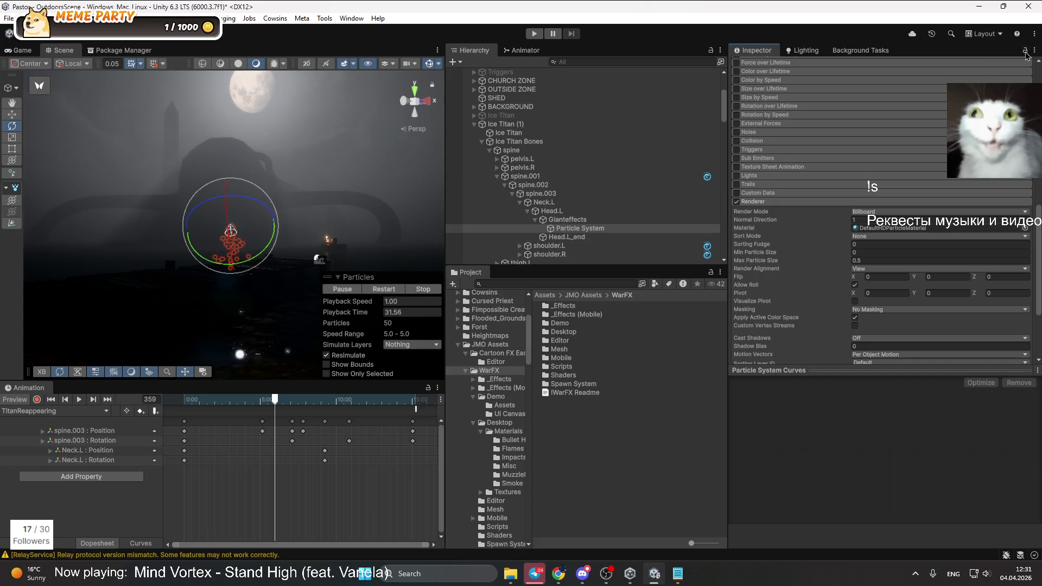
Peek into WarFX > Desktop > Materials > Smoke, then return to the Assets root
{"action": "double_click", "coordinate": [568, 331]}
{"action": "double_click", "coordinate": [567, 307]}
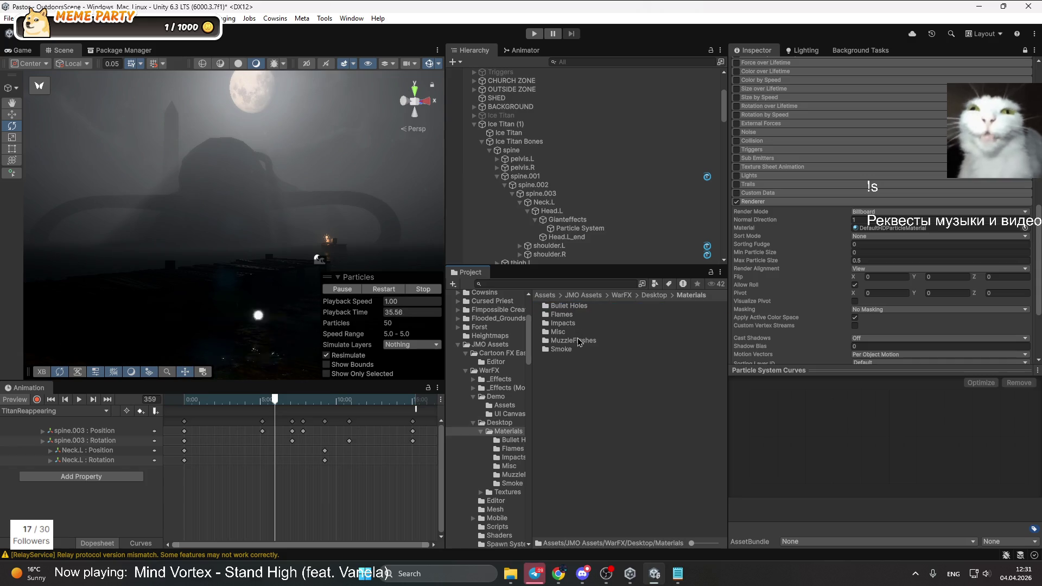
{"action": "double_click", "coordinate": [563, 350]}
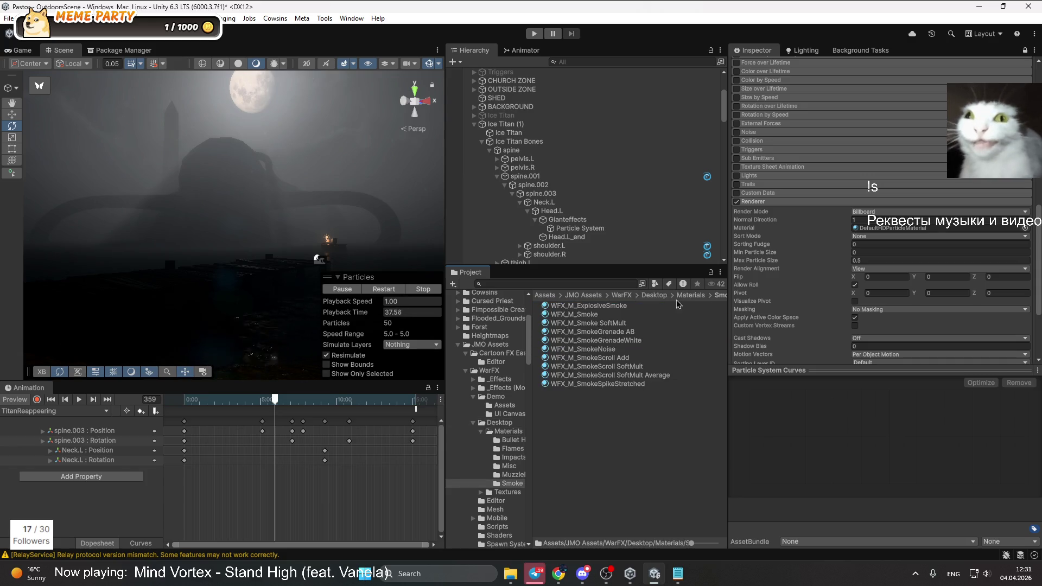
{"action": "left_click", "coordinate": [545, 296]}
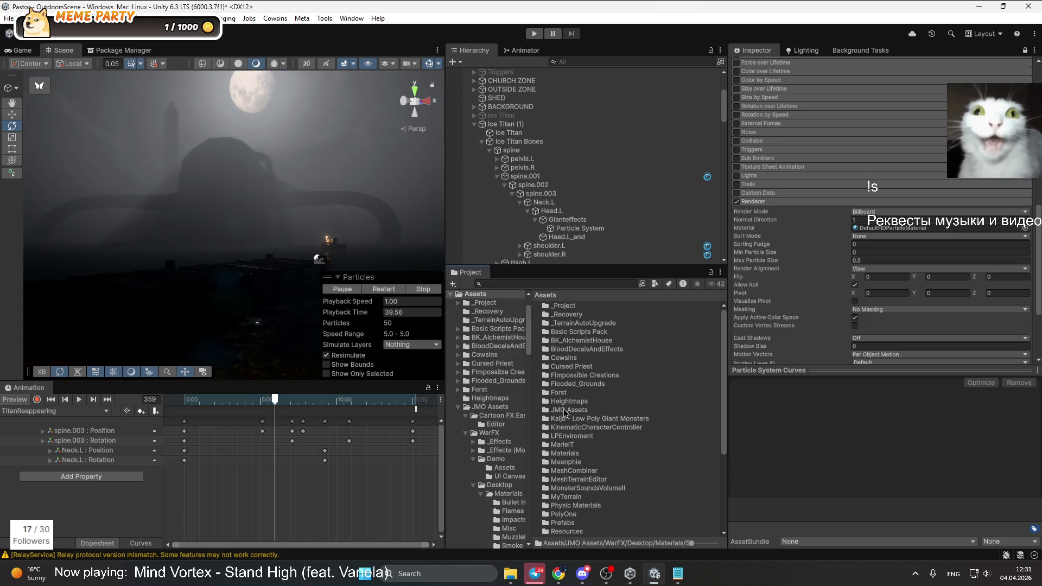
View the War FX and Blood Gush Asset Store pages in Chrome, then return to Unity
{"action": "mouse_move", "coordinate": [558, 574]}
{"action": "mouse_move", "coordinate": [637, 534]}
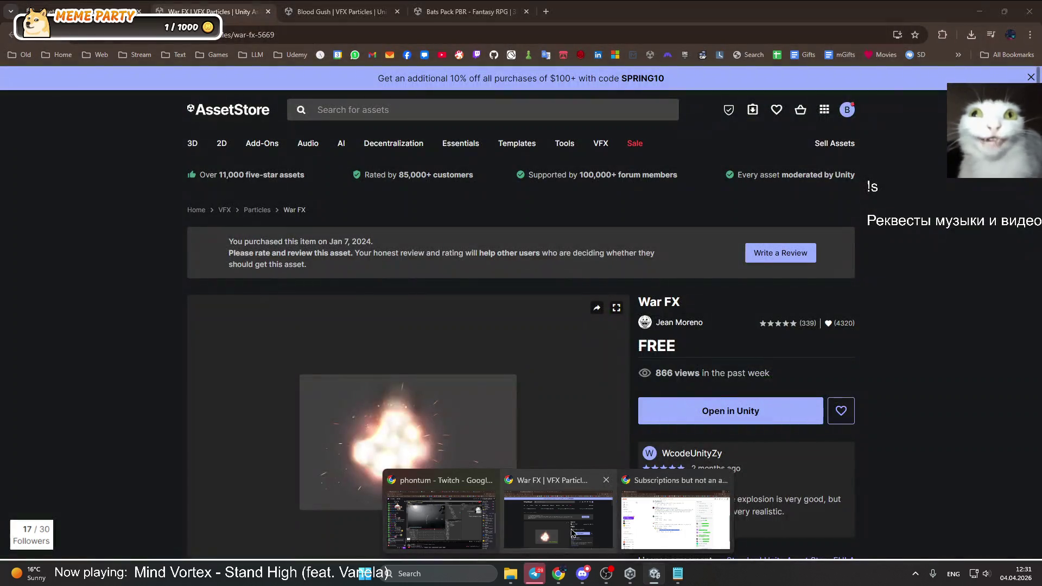
{"action": "left_click", "coordinate": [558, 521]}
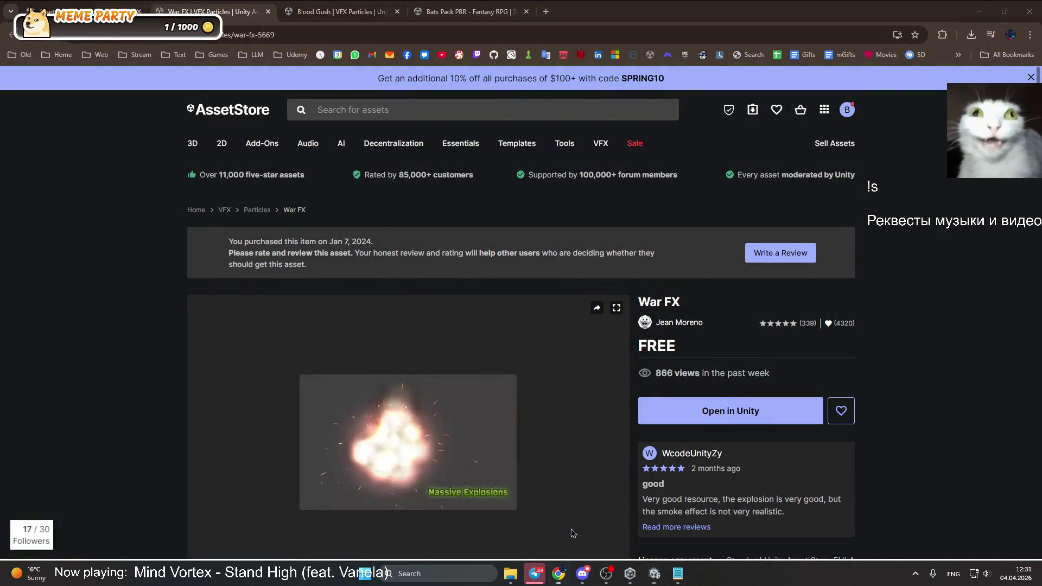
{"action": "key", "text": "ctrl+Tab"}
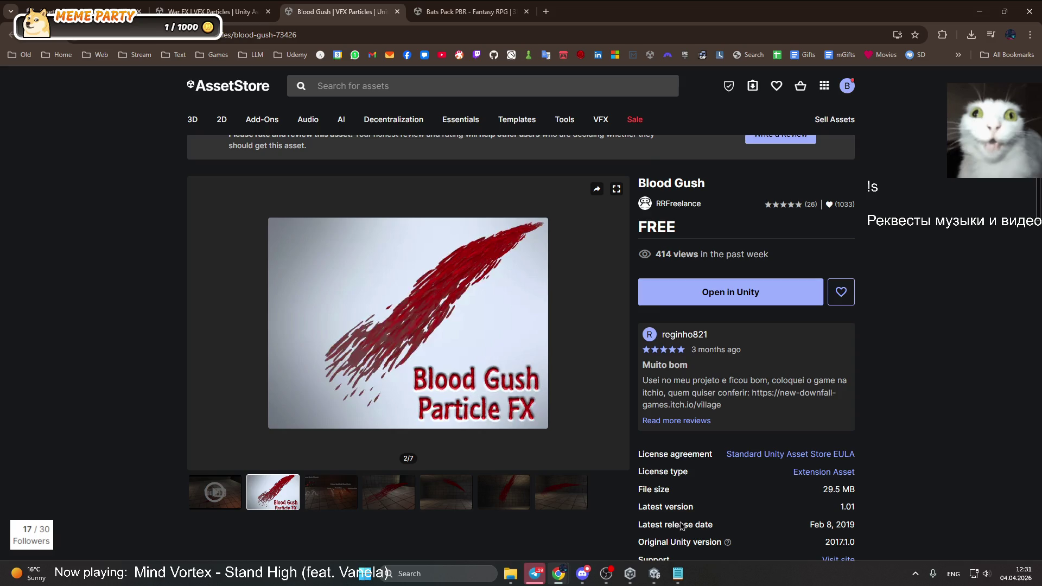
{"action": "left_click", "coordinate": [654, 574]}
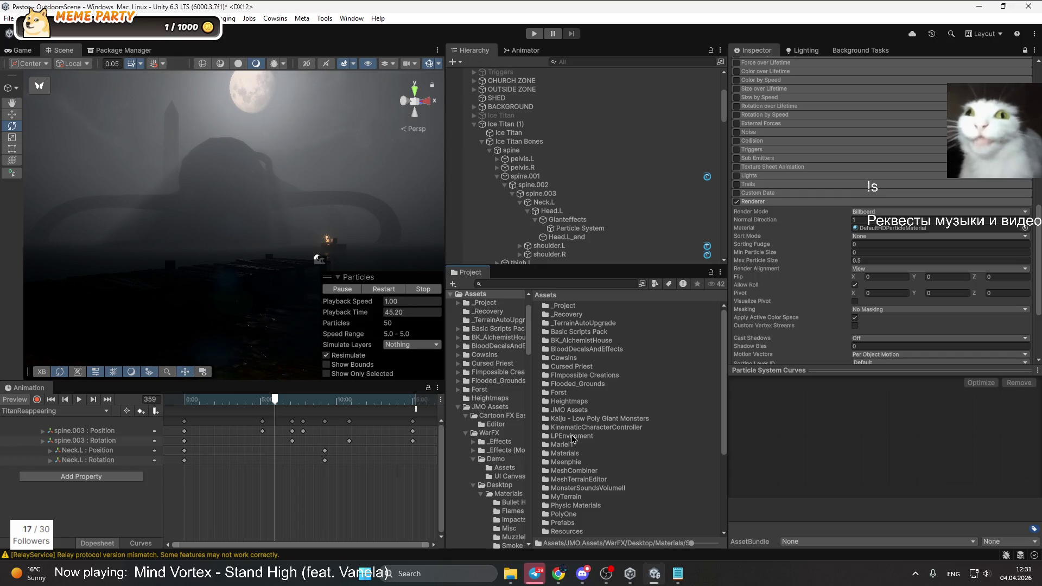
Check the Blue and Red materials in Assets > Materials, then go back to Assets
{"action": "scroll", "coordinate": [581, 371], "scroll_direction": "down", "scroll_amount": 3}
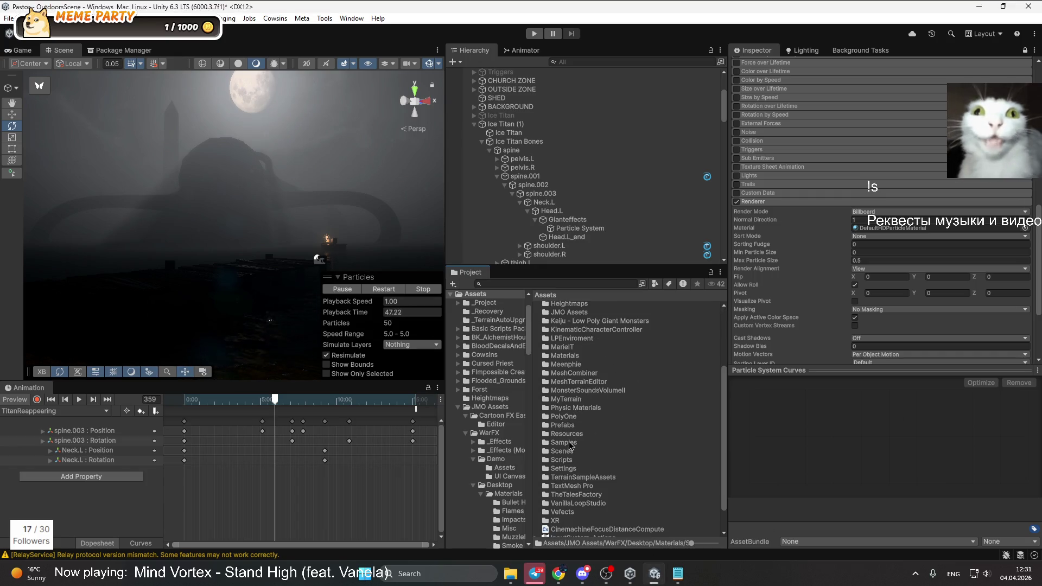
{"action": "scroll", "coordinate": [594, 398], "scroll_direction": "up", "scroll_amount": 2}
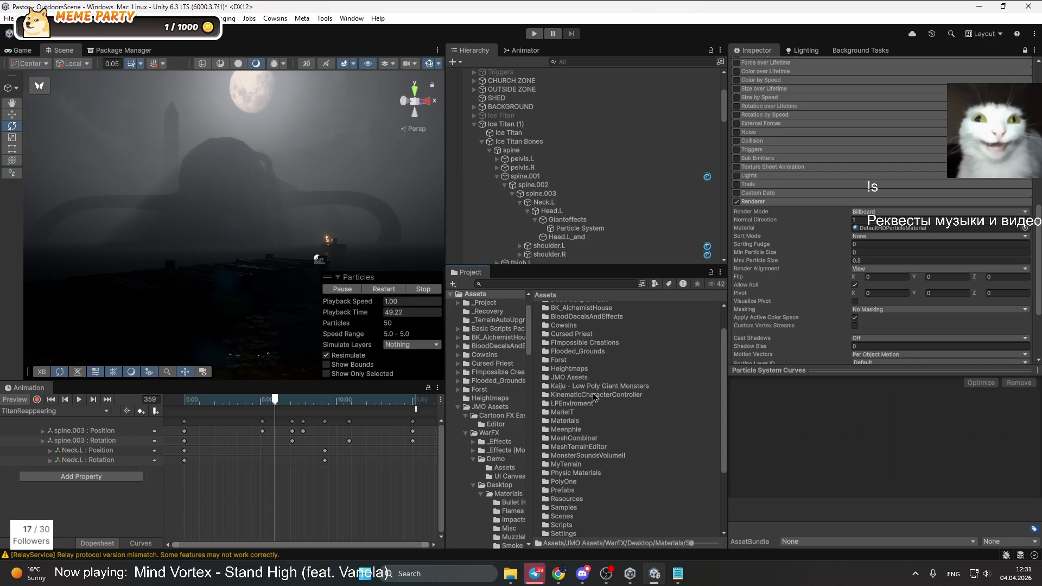
{"action": "scroll", "coordinate": [572, 429], "scroll_direction": "up", "scroll_amount": 1}
{"action": "double_click", "coordinate": [570, 456]}
{"action": "left_click", "coordinate": [569, 305]}
{"action": "key", "text": "Down"}
{"action": "key", "text": "Down"}
{"action": "key", "text": "Down"}
{"action": "key", "text": "BackSpace"}
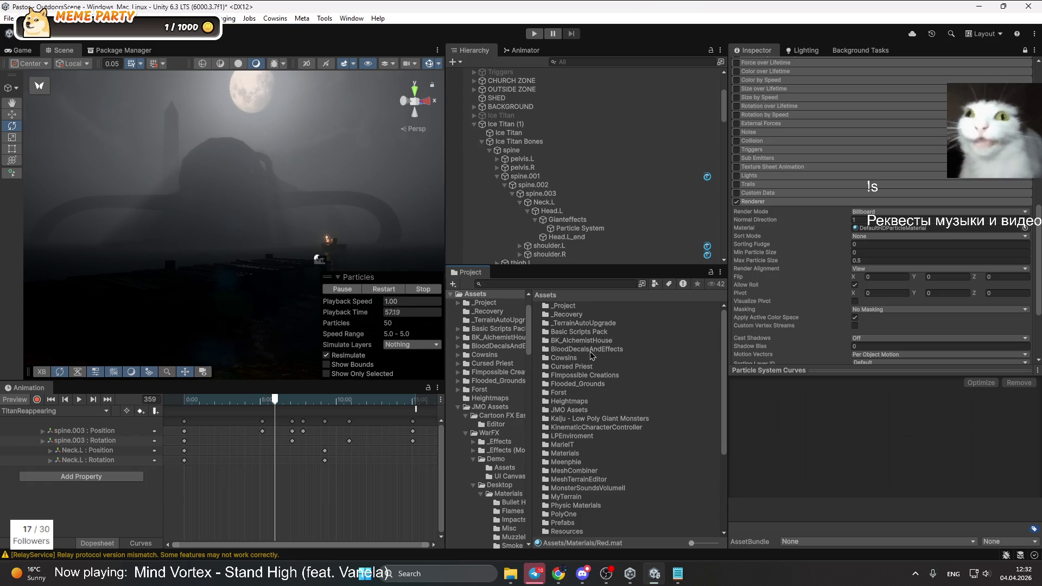
Open BloodDecalsAndEffects > BloodGushFX and select the BloodSprayFX_Extra prefab
{"action": "double_click", "coordinate": [590, 352]}
{"action": "double_click", "coordinate": [571, 306]}
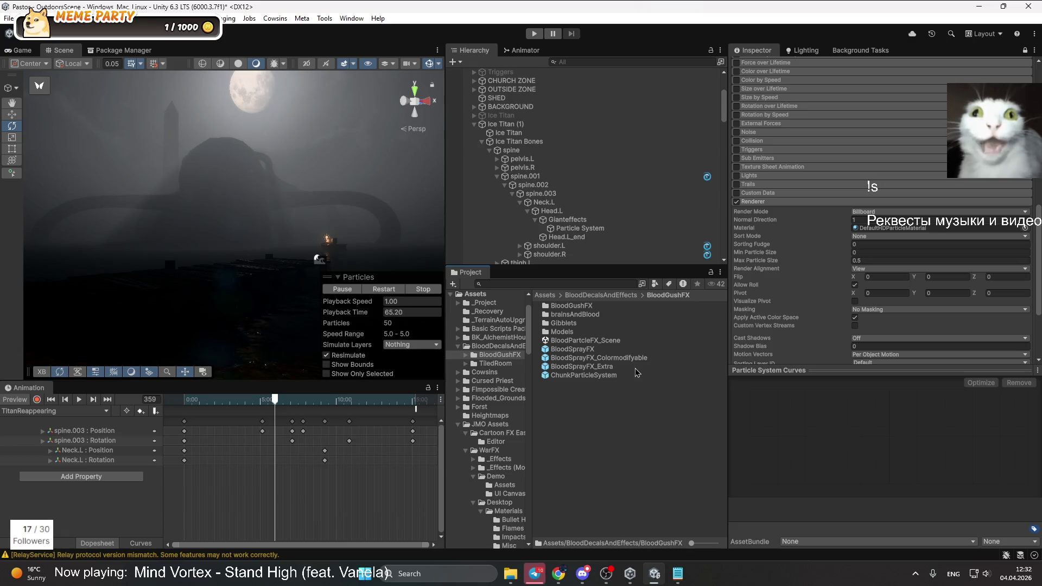
{"action": "left_click", "coordinate": [617, 368]}
Place a BloodSprayFX_Extra instance on the shore and frame it in the scene
{"action": "left_click_drag", "start_coordinate": [241, 213], "coordinate": [206, 304]}
{"action": "mouse_move", "coordinate": [579, 366]}
{"action": "left_mouse_down"}
{"action": "mouse_move", "coordinate": [185, 259]}
{"action": "mouse_move", "coordinate": [194, 158]}
{"action": "mouse_move", "coordinate": [309, 215]}
{"action": "mouse_move", "coordinate": [191, 234]}
{"action": "left_mouse_up"}
{"action": "left_click", "coordinate": [11, 114]}
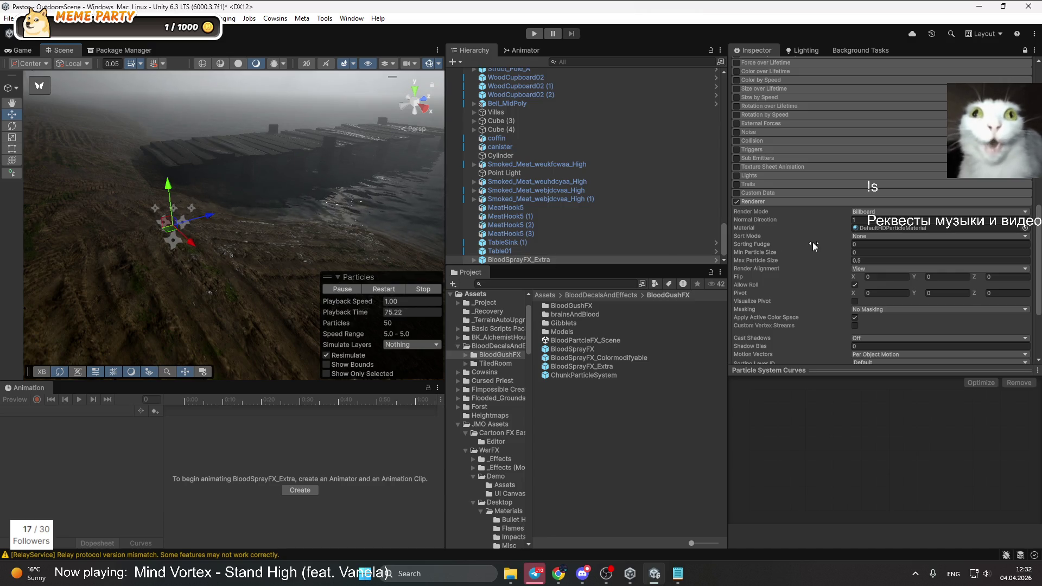
{"action": "left_click", "coordinate": [357, 303]}
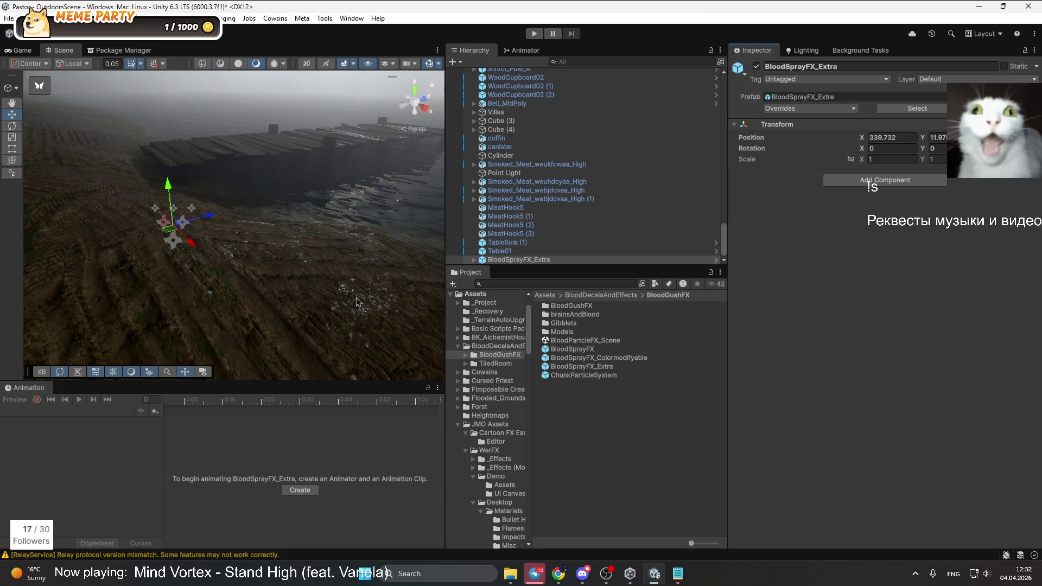
{"action": "left_click_drag", "start_coordinate": [514, 260], "coordinate": [229, 257]}
{"action": "key", "text": "f"}
{"action": "mouse_move", "coordinate": [193, 190]}
{"action": "left_mouse_down"}
{"action": "mouse_move", "coordinate": [340, 205]}
{"action": "mouse_move", "coordinate": [237, 226]}
{"action": "mouse_move", "coordinate": [315, 226]}
{"action": "mouse_move", "coordinate": [271, 230]}
{"action": "left_mouse_up"}
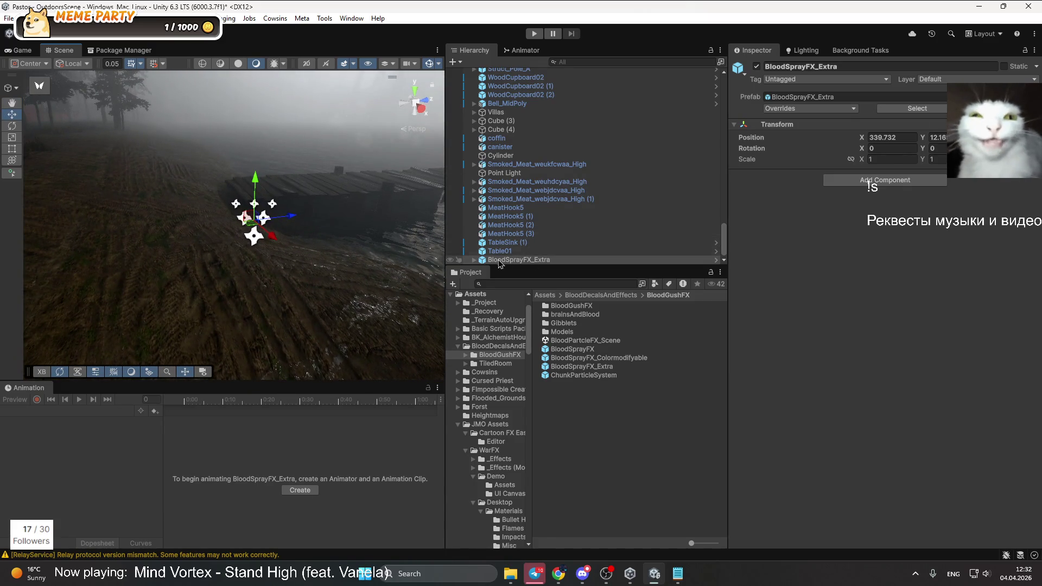
Expand BloodSprayFX_Extra and inspect its Particle System_A and Particle System_C children
{"action": "left_click", "coordinate": [474, 259]}
{"action": "left_click", "coordinate": [521, 250]}
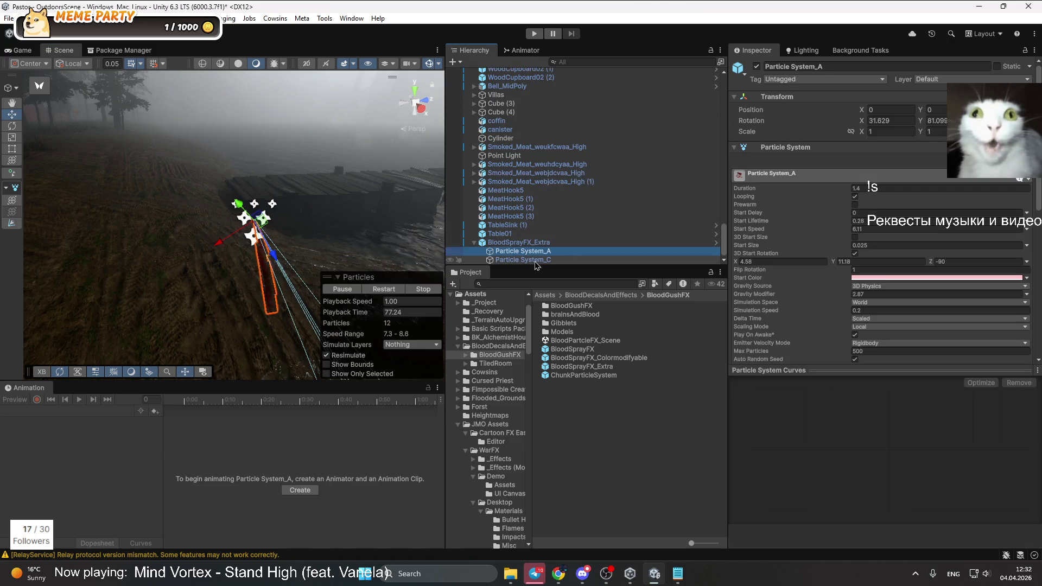
{"action": "left_click", "coordinate": [527, 259]}
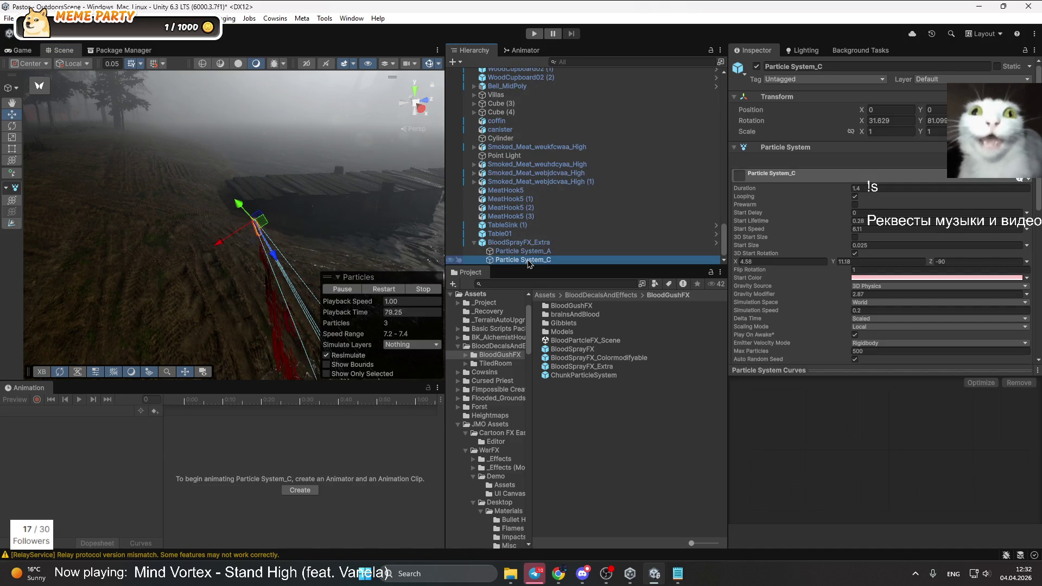
{"action": "left_click", "coordinate": [526, 243]}
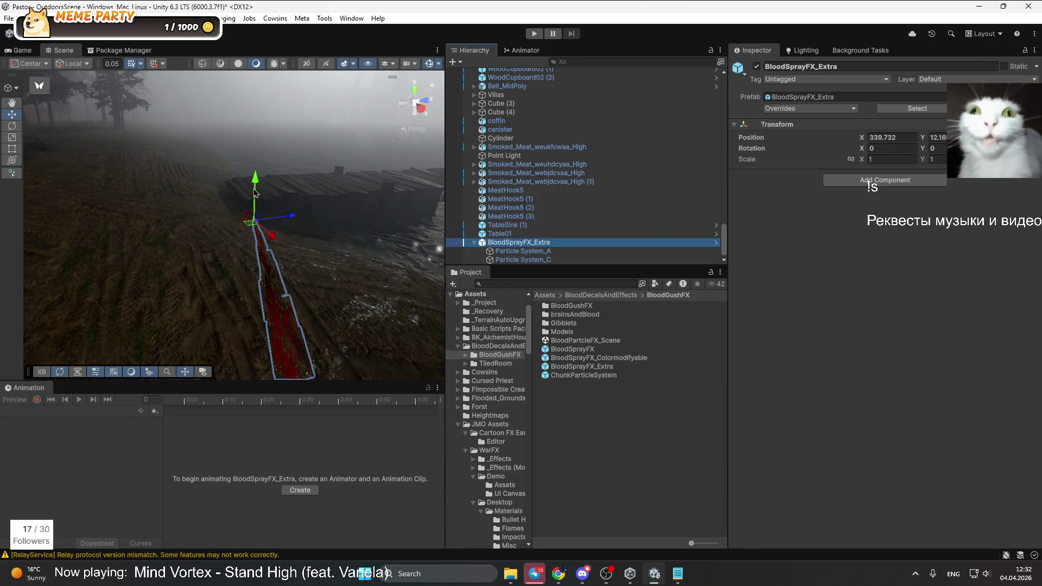
{"action": "left_click", "coordinate": [531, 260]}
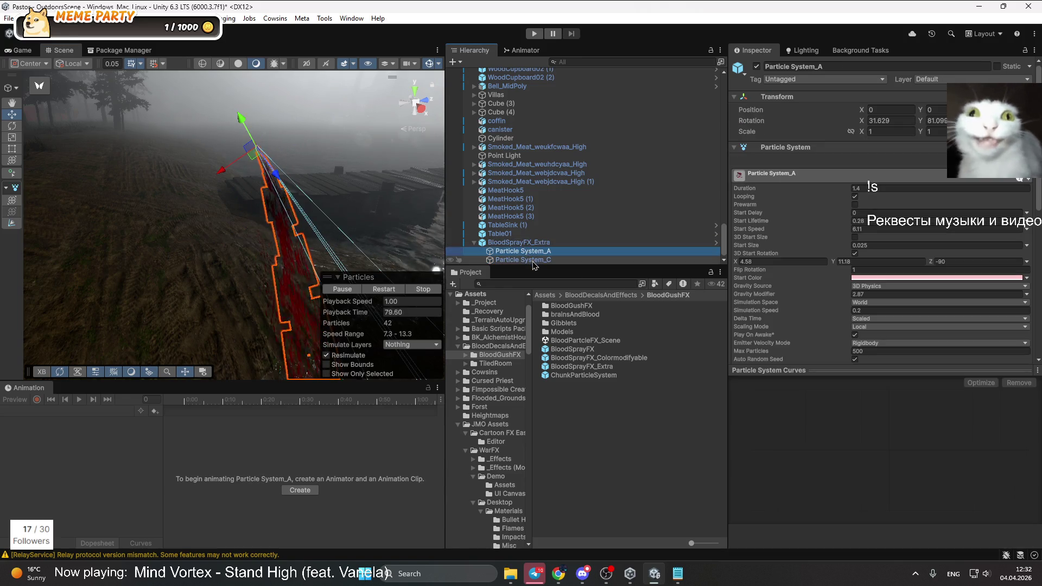
{"action": "left_click", "coordinate": [523, 251], "text": "ctrl"}
{"action": "mouse_move", "coordinate": [315, 163]}
{"action": "left_mouse_down"}
{"action": "mouse_move", "coordinate": [272, 156]}
{"action": "mouse_move", "coordinate": [310, 168]}
{"action": "left_mouse_up"}
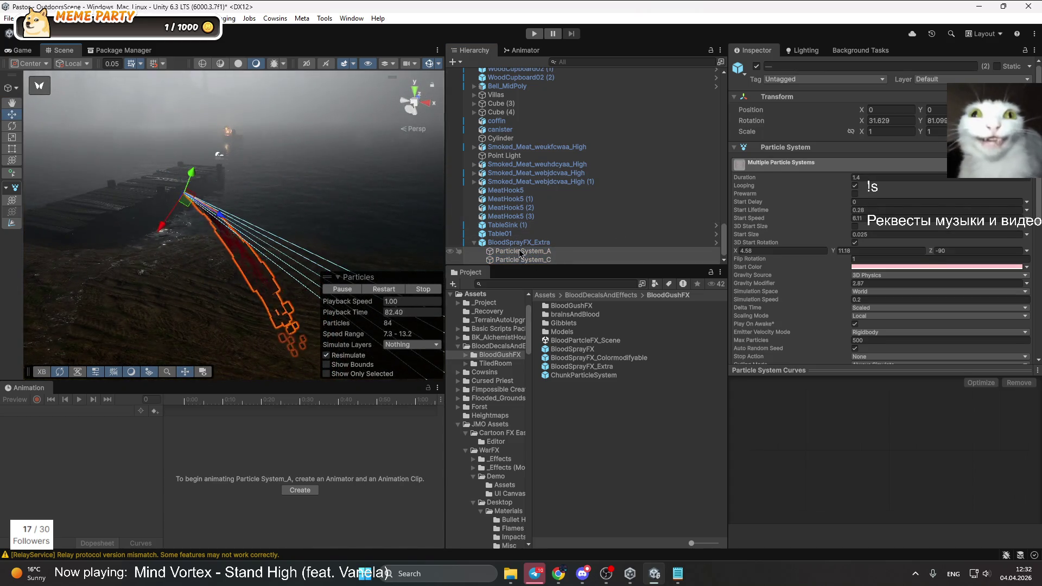
{"action": "left_click", "coordinate": [586, 243]}
Lock the scale axes and set the BloodSprayFX_Extra parent's scale to 1
{"action": "left_click", "coordinate": [851, 159]}
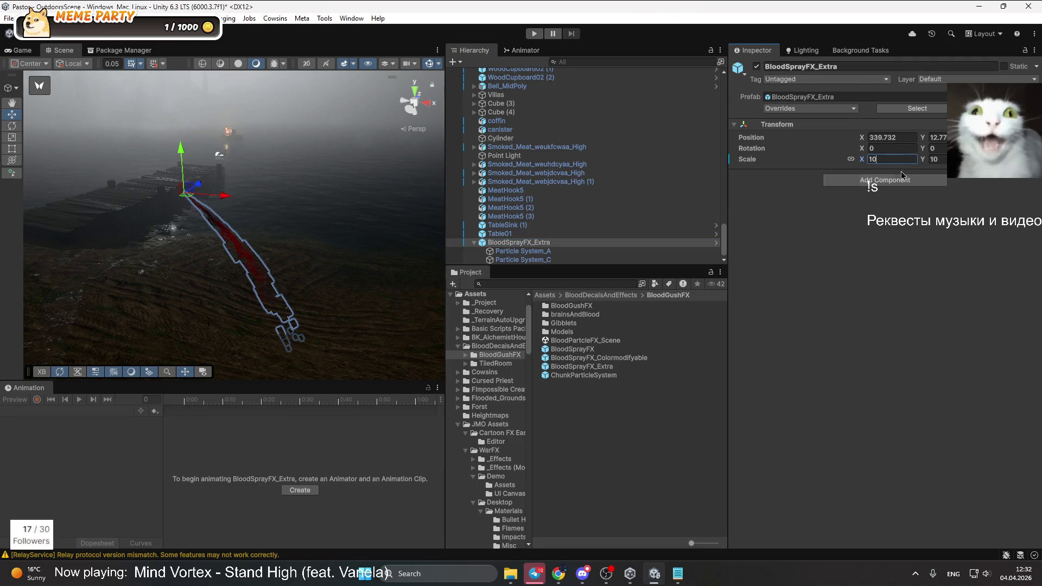
{"action": "left_click", "coordinate": [524, 259]}
{"action": "left_click", "coordinate": [532, 252]}
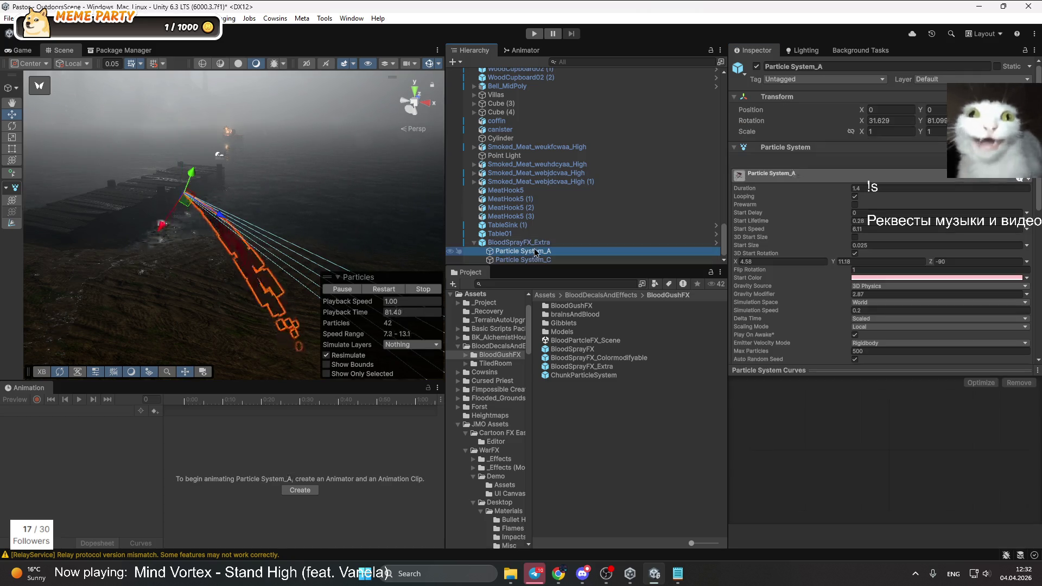
{"action": "left_click", "coordinate": [531, 242]}
{"action": "left_click", "coordinate": [858, 163]}
{"action": "type", "text": "1"}
{"action": "key", "text": "Return"}
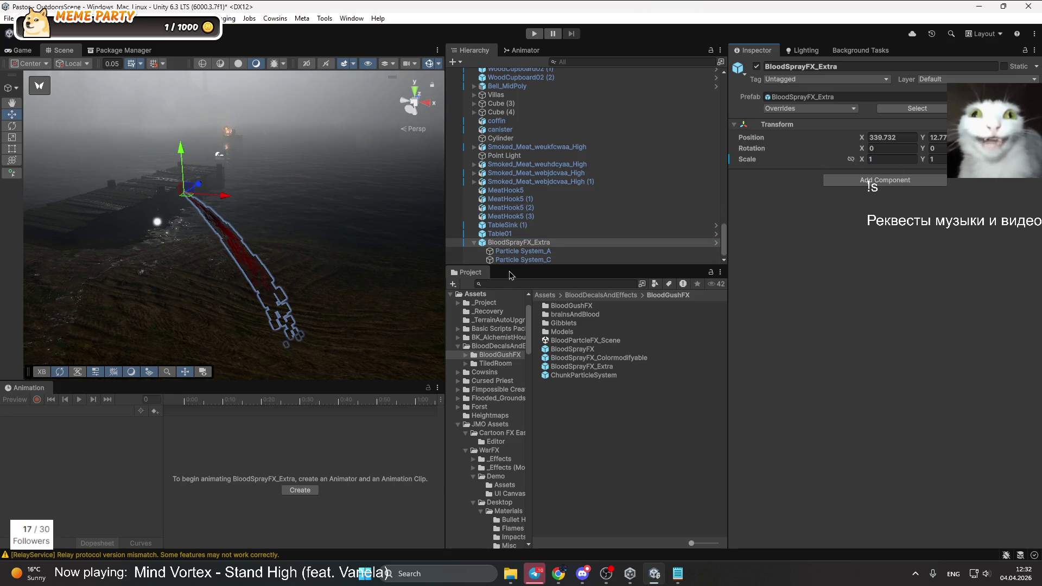
Try Start Size 1 on both particle systems, then undo it, keeping 0.025
{"action": "left_click", "coordinate": [521, 251]}
{"action": "left_click", "coordinate": [523, 259], "text": "shift"}
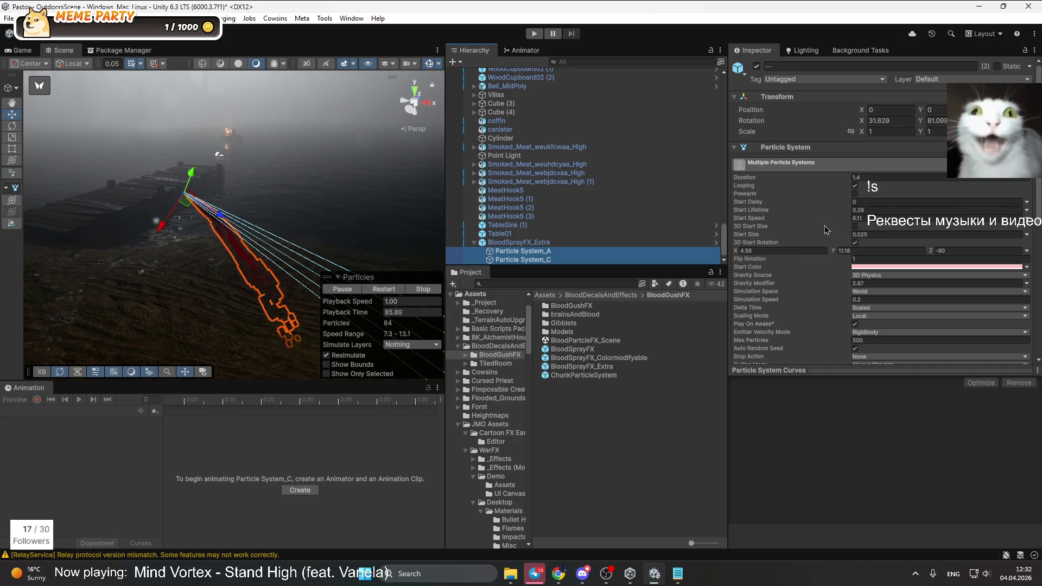
{"action": "left_click", "coordinate": [887, 235]}
{"action": "type", "text": "1"}
{"action": "mouse_move", "coordinate": [228, 255]}
{"action": "left_mouse_down"}
{"action": "mouse_move", "coordinate": [239, 179]}
{"action": "mouse_move", "coordinate": [117, 196]}
{"action": "mouse_move", "coordinate": [217, 206]}
{"action": "left_mouse_up"}
{"action": "key", "text": "ctrl+z"}
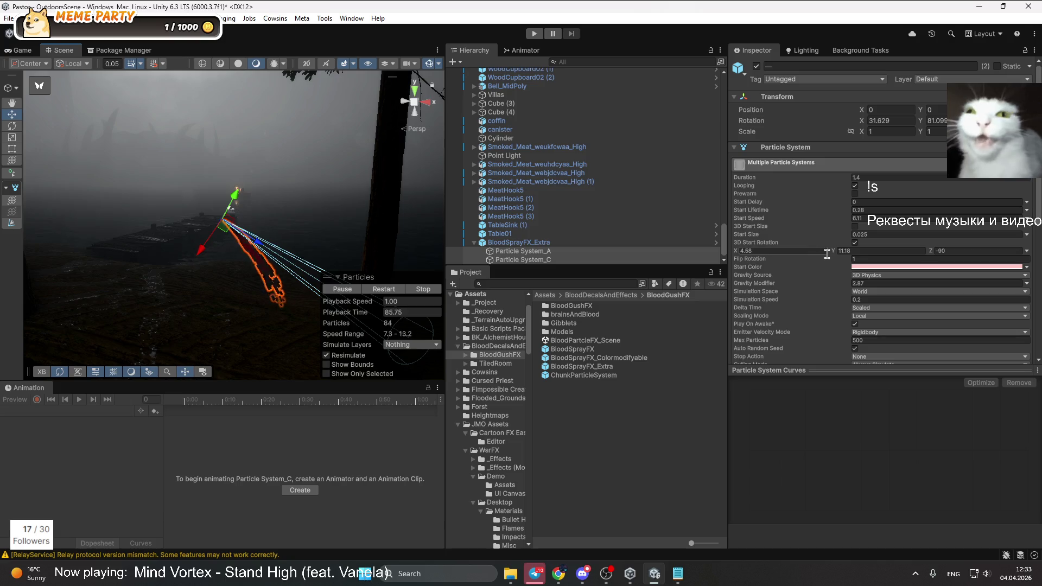
In the Renderer module, set Min Particle Size to 1 and Max Particle Size to 0.5
{"action": "scroll", "coordinate": [839, 280], "scroll_direction": "down", "scroll_amount": 1}
{"action": "scroll", "coordinate": [839, 280], "scroll_direction": "down", "scroll_amount": 8}
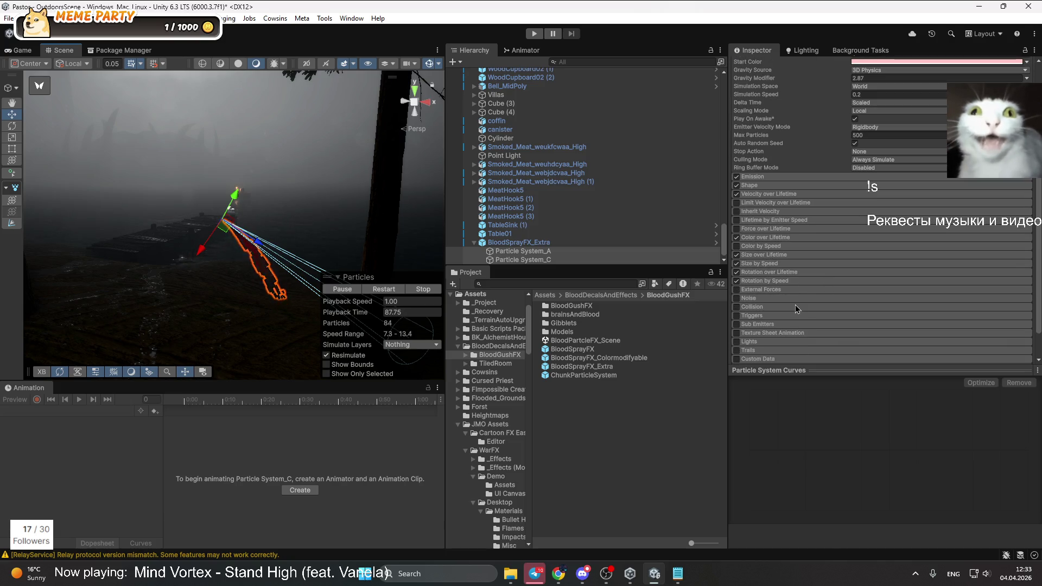
{"action": "left_click", "coordinate": [757, 329]}
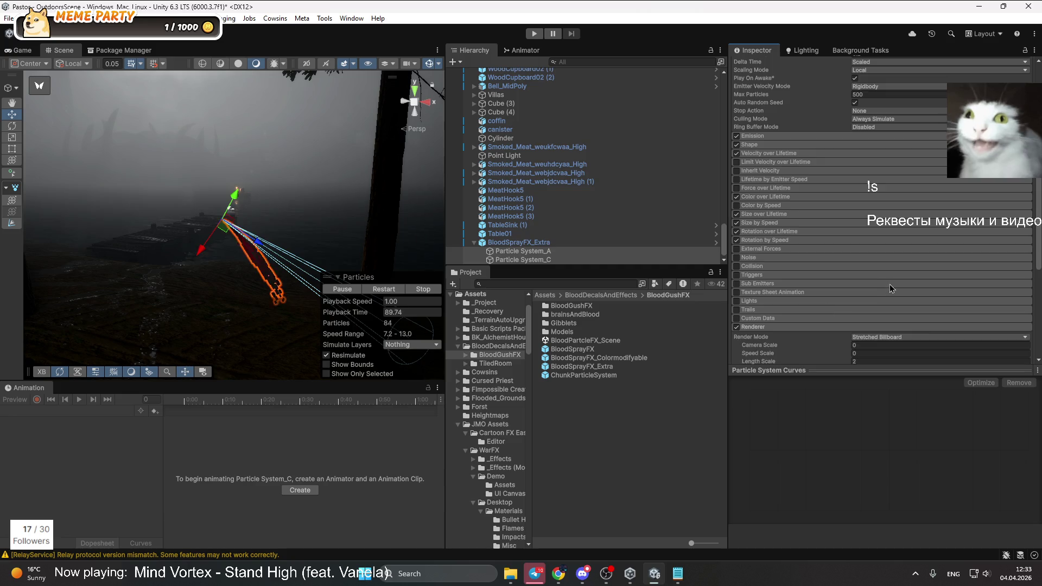
{"action": "scroll", "coordinate": [879, 244], "scroll_direction": "down", "scroll_amount": 5}
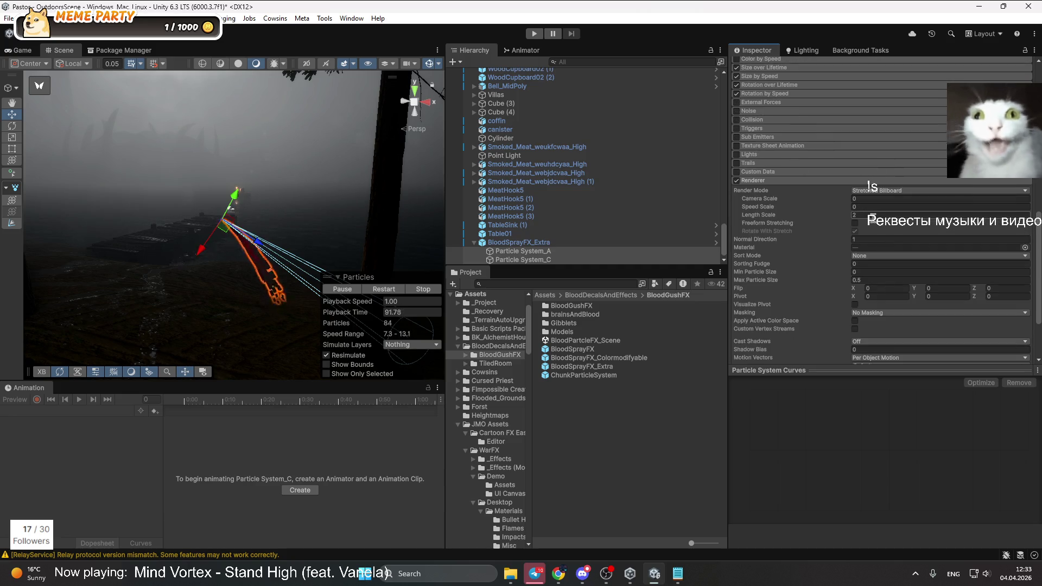
{"action": "left_click", "coordinate": [868, 274]}
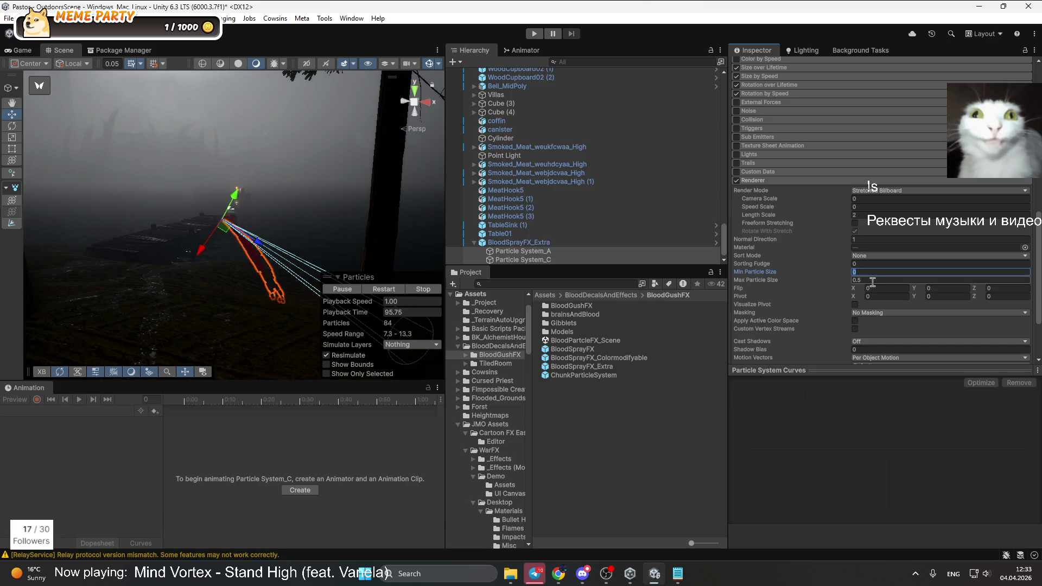
{"action": "type", "text": "1"}
{"action": "key", "text": "Tab"}
{"action": "type", "text": "5"}
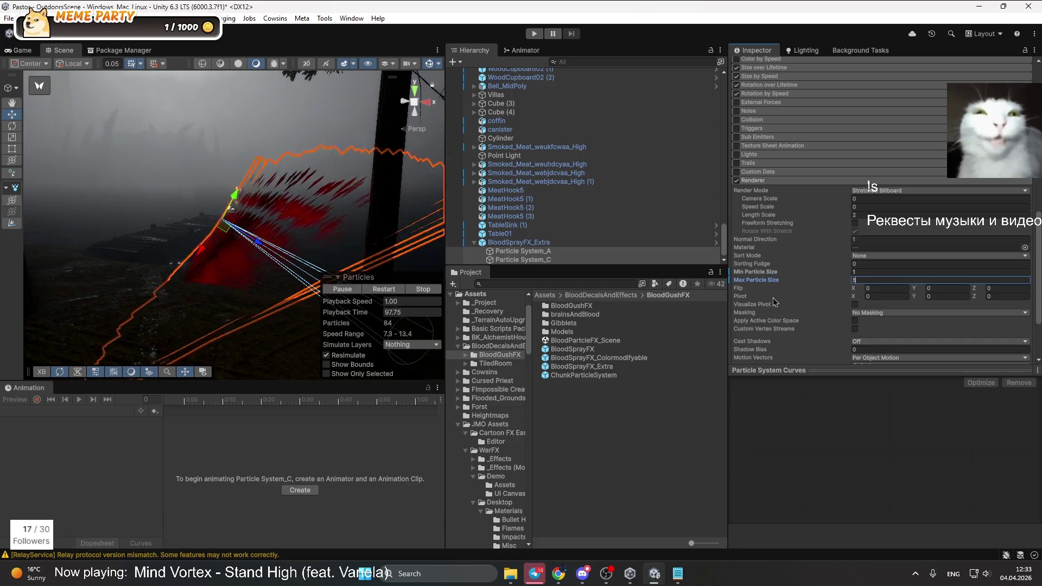
{"action": "key", "text": "BackSpace"}
{"action": "type", "text": "0.5"}
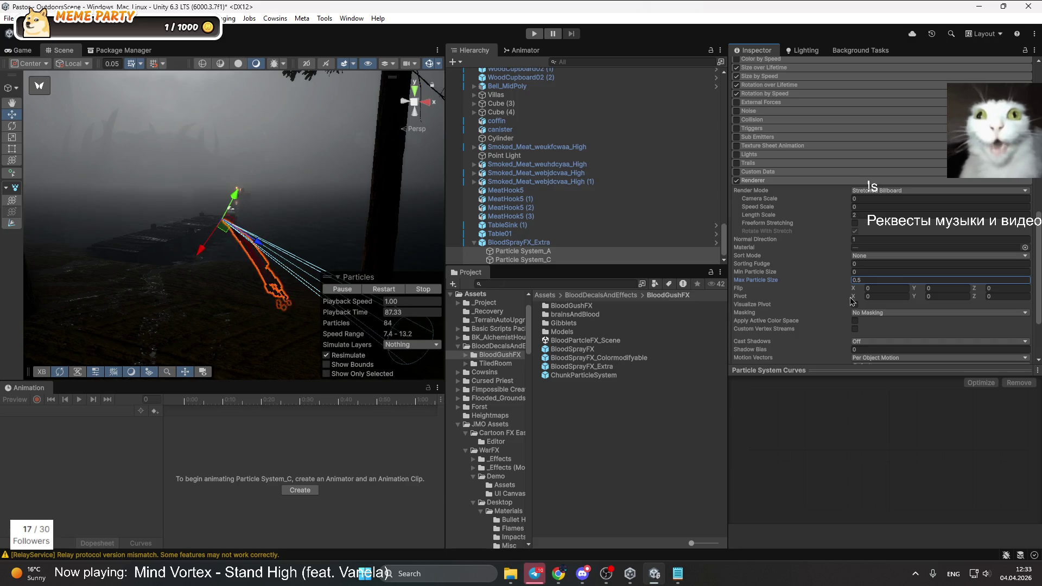
Raise BloodSprayFX_Extra slightly to Y 13.01 with the Move gizmo's Y arrow
{"action": "scroll", "coordinate": [849, 303], "scroll_direction": "up", "scroll_amount": 10}
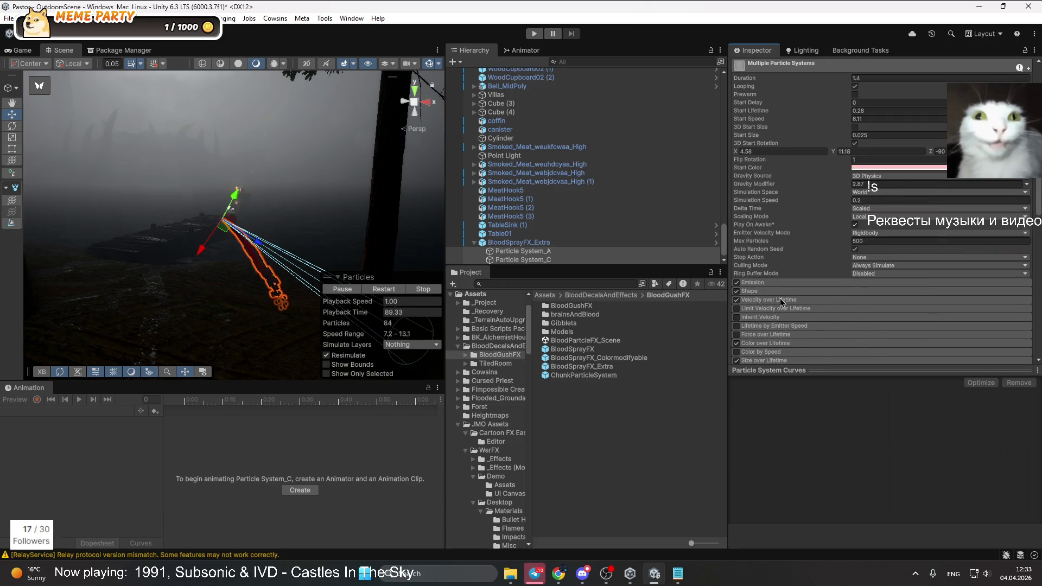
{"action": "left_click_drag", "start_coordinate": [201, 253], "coordinate": [222, 226]}
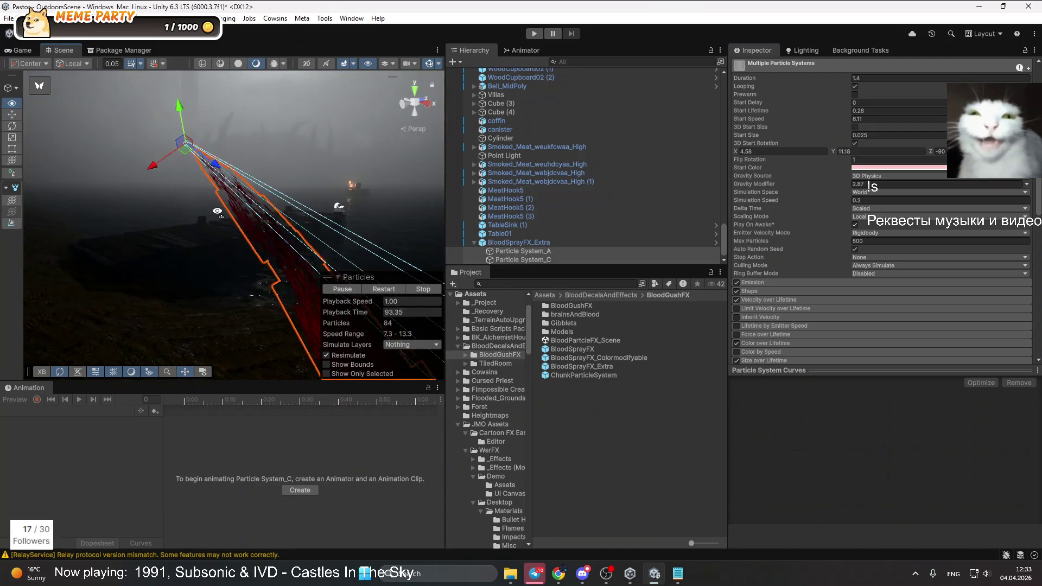
{"action": "left_click", "coordinate": [172, 132]}
{"action": "left_click_drag", "start_coordinate": [184, 130], "coordinate": [184, 126]}
{"action": "left_click_drag", "start_coordinate": [311, 209], "coordinate": [507, 240]}
Preview a larger Start Size on Particle System_A, then undo it
{"action": "left_click", "coordinate": [523, 251]}
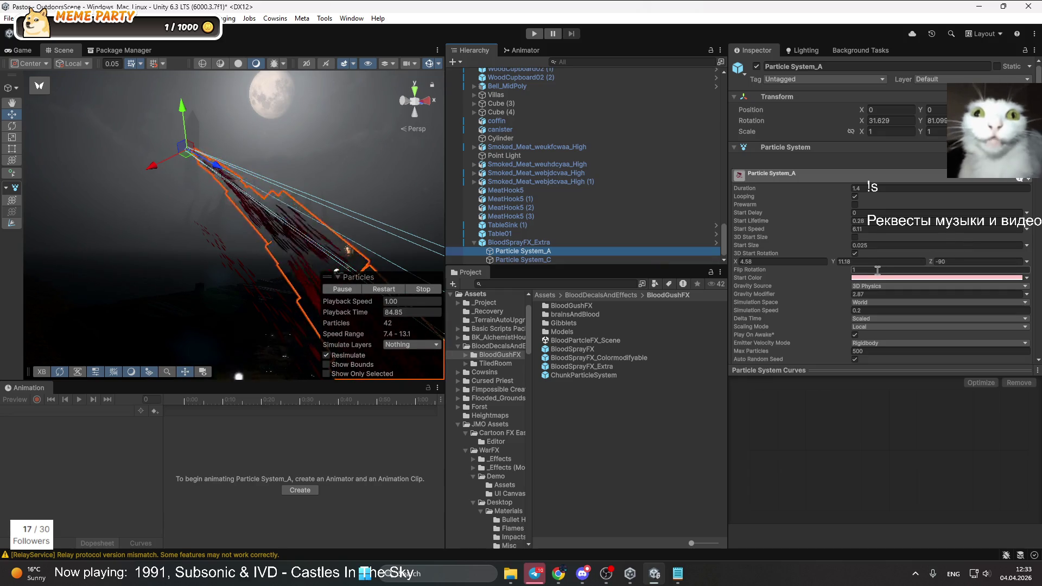
{"action": "left_click", "coordinate": [850, 245]}
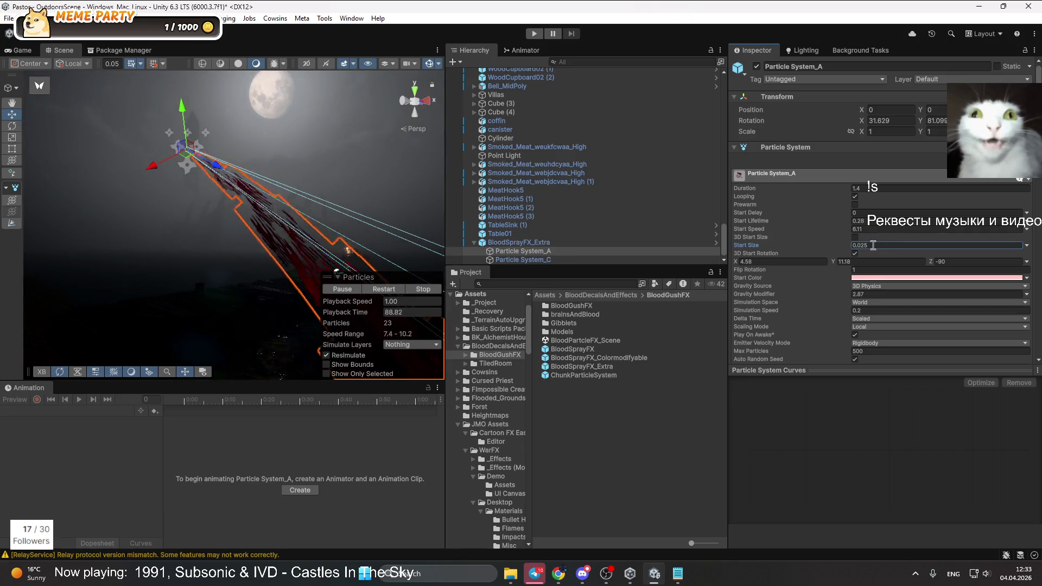
{"action": "left_click_drag", "start_coordinate": [801, 247], "coordinate": [809, 248]}
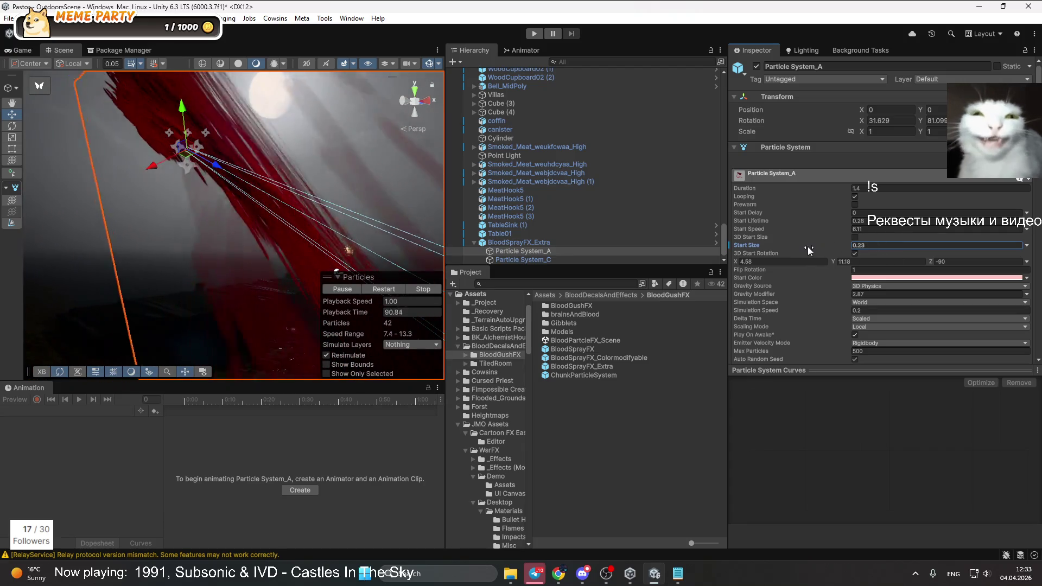
{"action": "key", "text": "ctrl+z"}
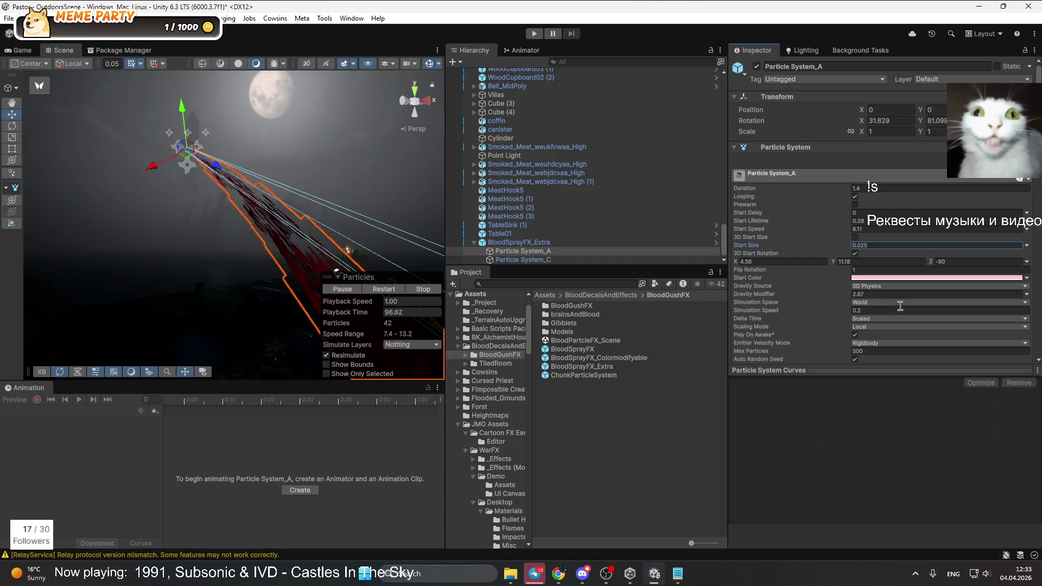
Try Shape and Hierarchy scaling modes with start size 1.025, then return Scaling Mode to Local
{"action": "left_click", "coordinate": [863, 327]}
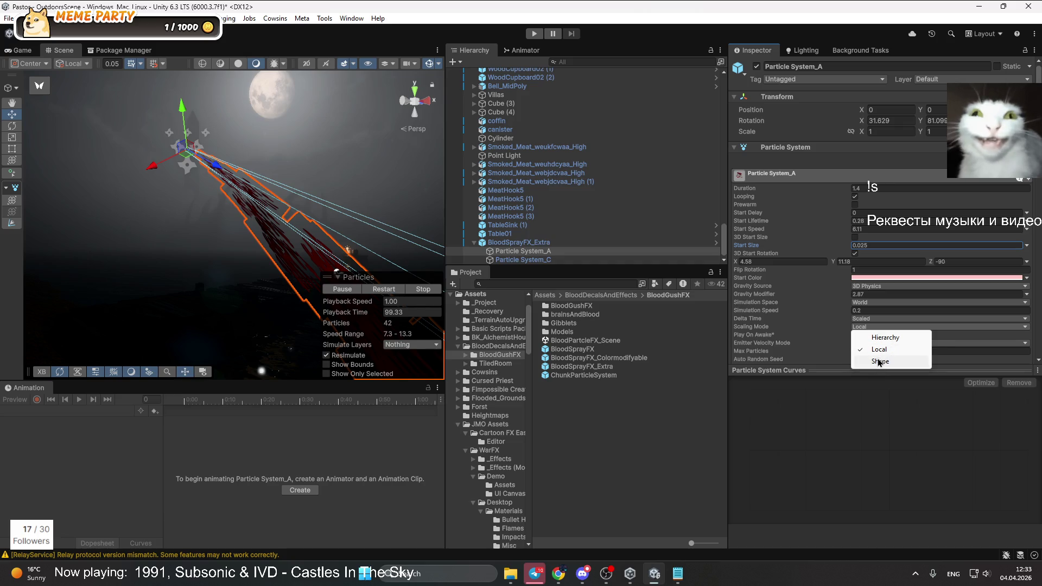
{"action": "left_click", "coordinate": [877, 362]}
{"action": "left_click", "coordinate": [870, 245]}
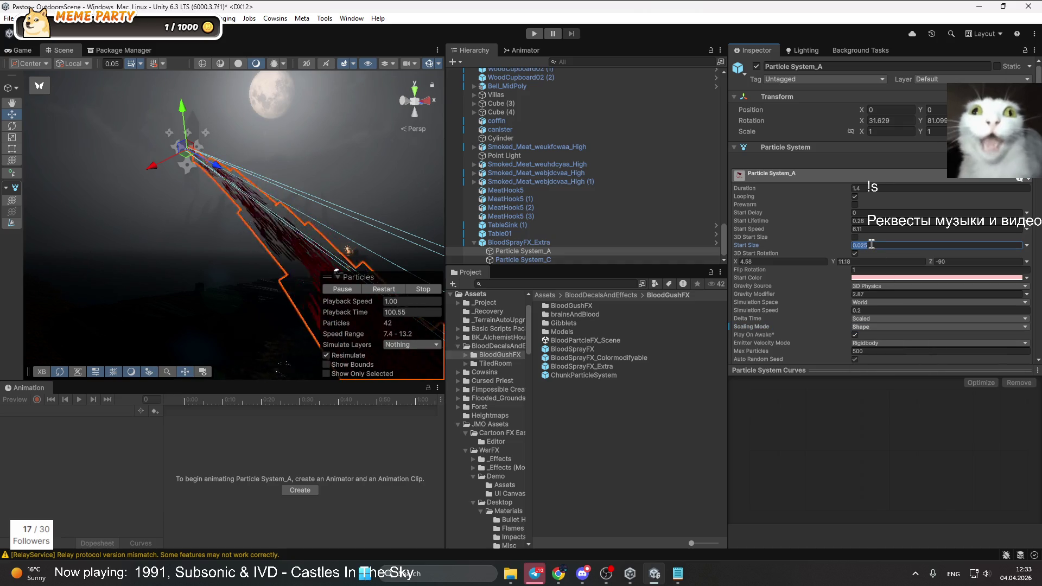
{"action": "left_click", "coordinate": [870, 327]}
{"action": "left_click", "coordinate": [868, 337]}
{"action": "left_click", "coordinate": [880, 245]}
{"action": "type", "text": "1"}
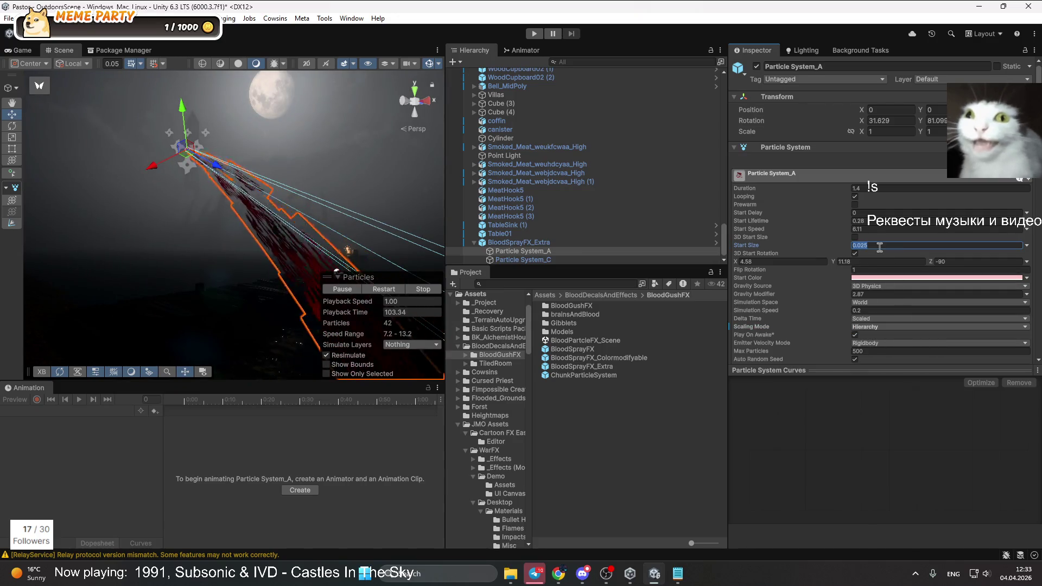
{"action": "type", "text": ".025"}
{"action": "left_click", "coordinate": [872, 327]}
{"action": "left_click", "coordinate": [868, 348]}
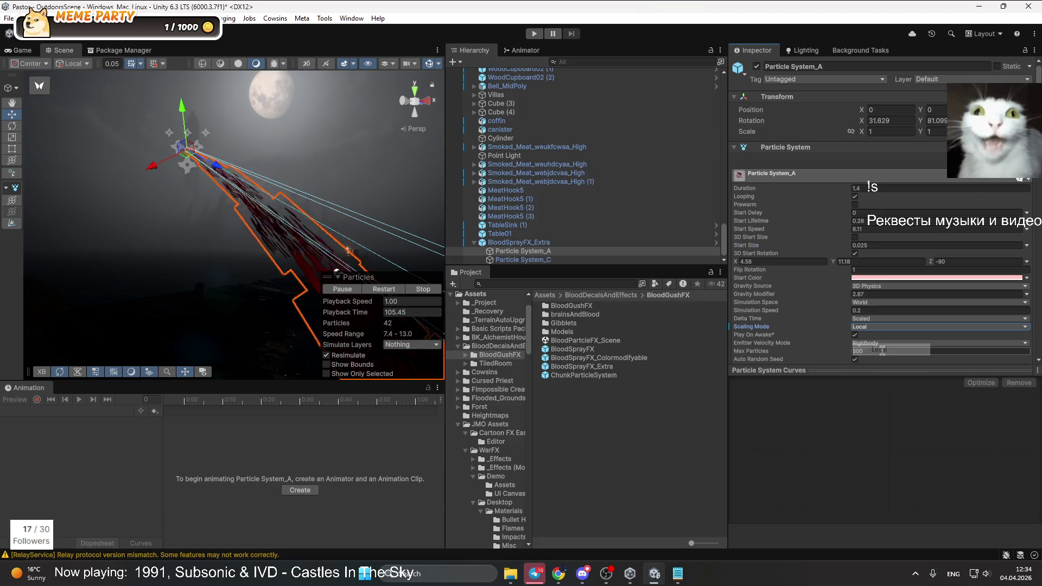
Try Local simulation space, revert to World, keeping Local scaling and Scaled delta time
{"action": "left_click", "coordinate": [869, 308]}
{"action": "left_click", "coordinate": [871, 313]}
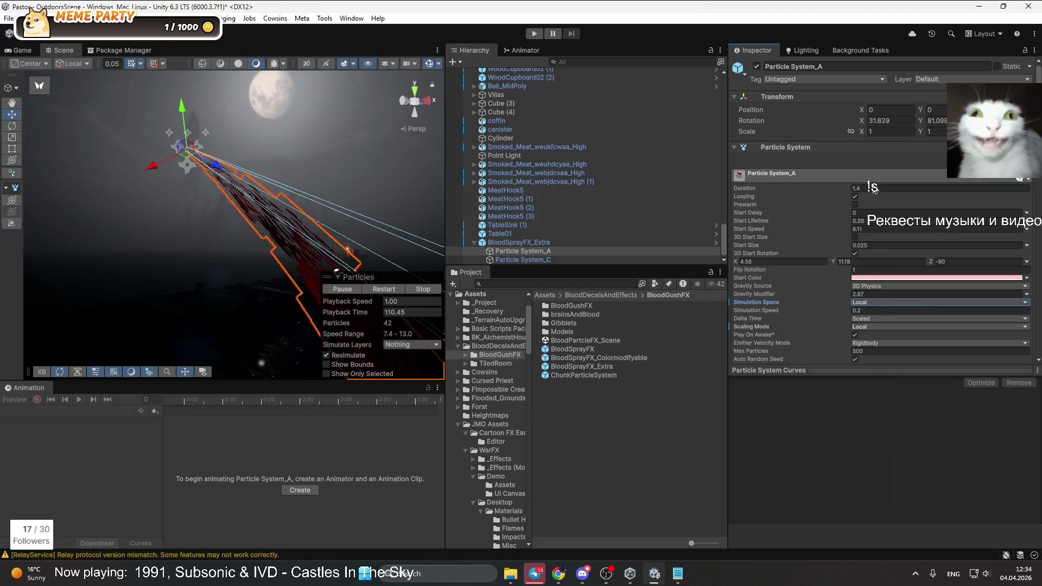
{"action": "left_click", "coordinate": [874, 244]}
{"action": "key", "text": "ctrl+z"}
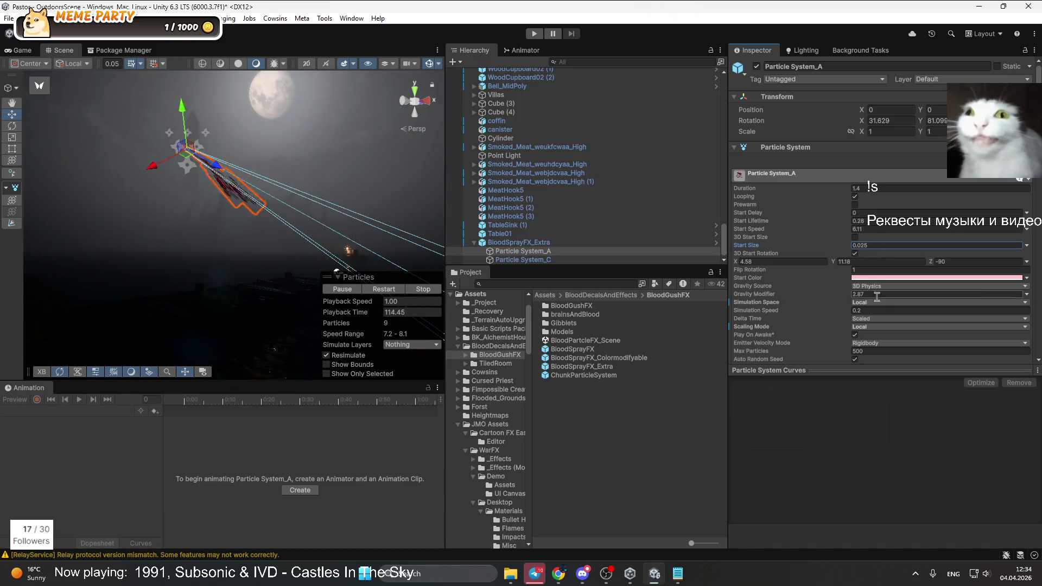
{"action": "left_click", "coordinate": [871, 326]}
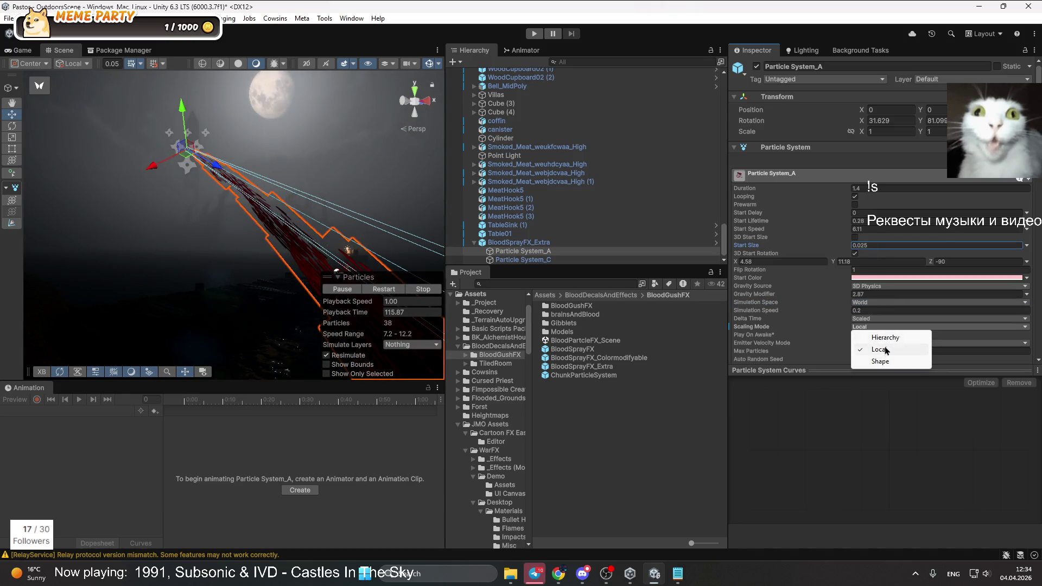
{"action": "left_click", "coordinate": [879, 343]}
{"action": "left_click", "coordinate": [870, 320]}
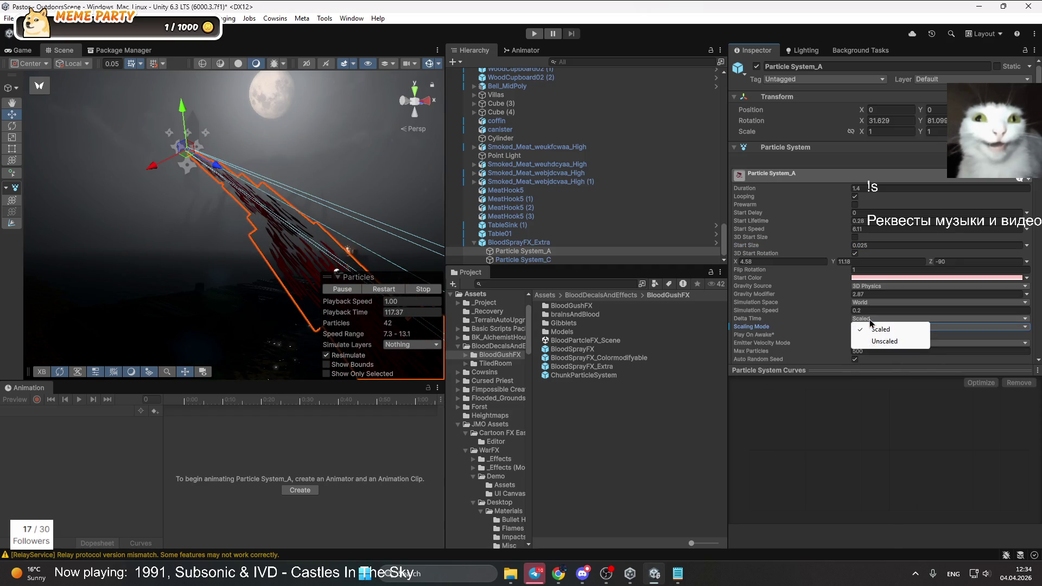
{"action": "left_click", "coordinate": [874, 331]}
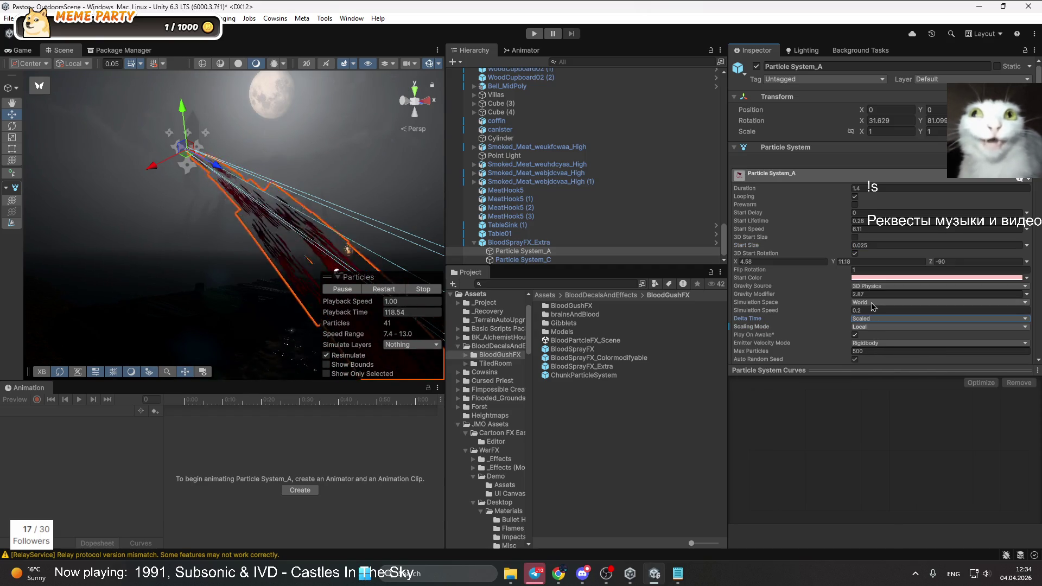
{"action": "scroll", "coordinate": [884, 325], "scroll_direction": "down", "scroll_amount": 1}
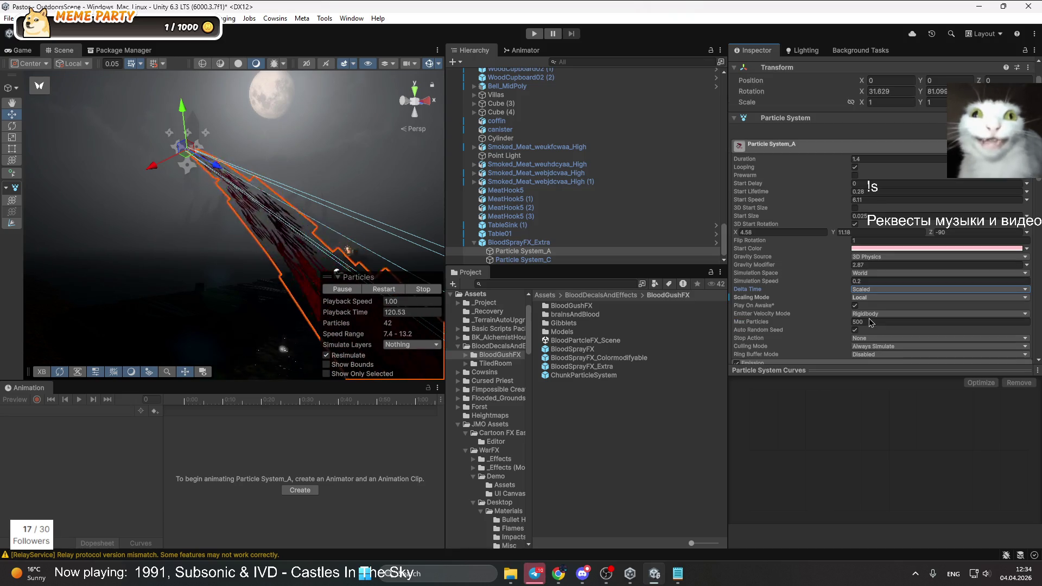
{"action": "scroll", "coordinate": [862, 341], "scroll_direction": "down", "scroll_amount": 2}
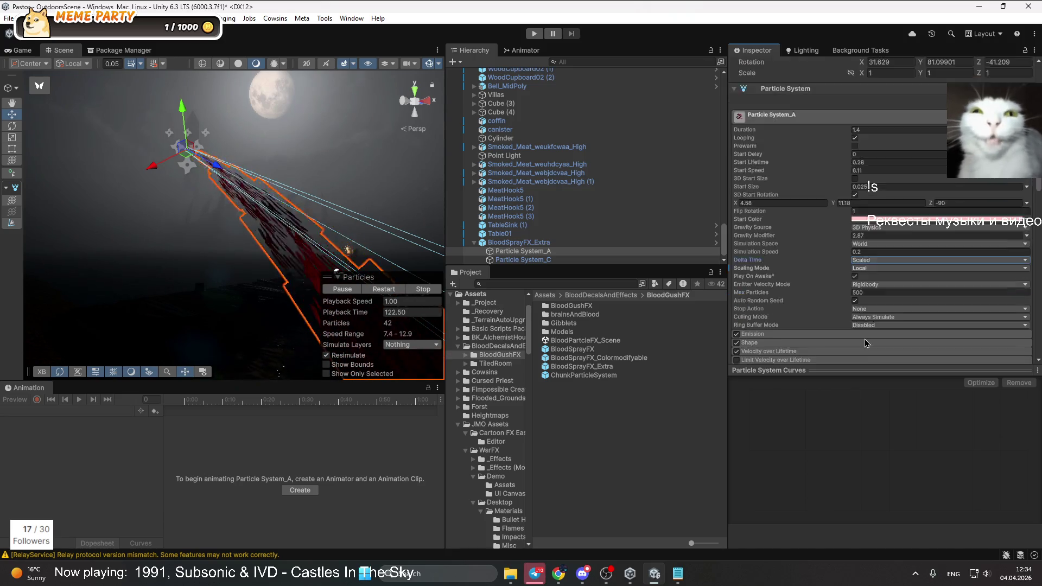
{"action": "left_click", "coordinate": [760, 304]}
{"action": "scroll", "coordinate": [763, 306], "scroll_direction": "down", "scroll_amount": 3}
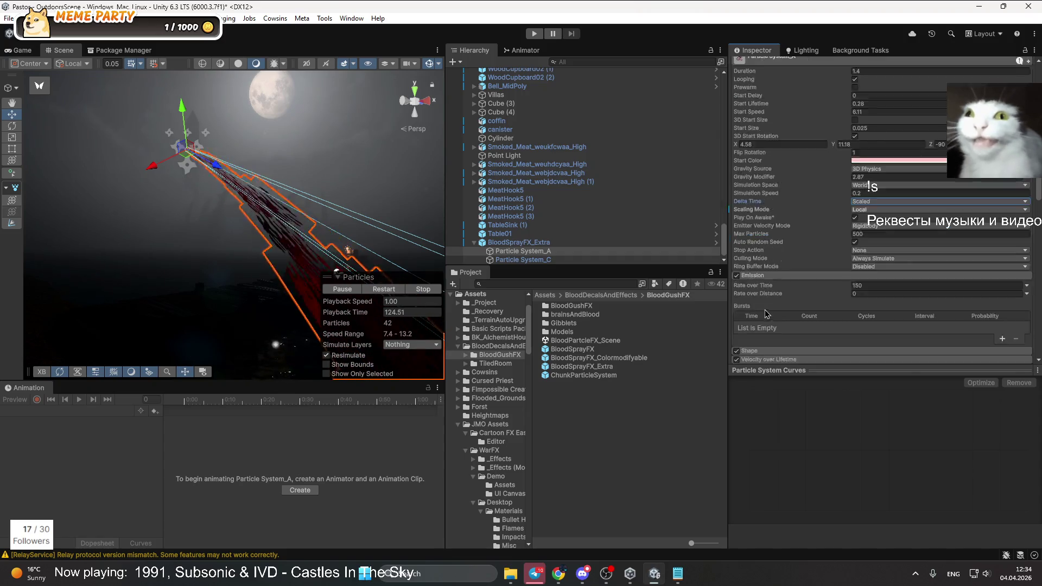
{"action": "left_click", "coordinate": [769, 295]}
{"action": "scroll", "coordinate": [835, 312], "scroll_direction": "down", "scroll_amount": 3}
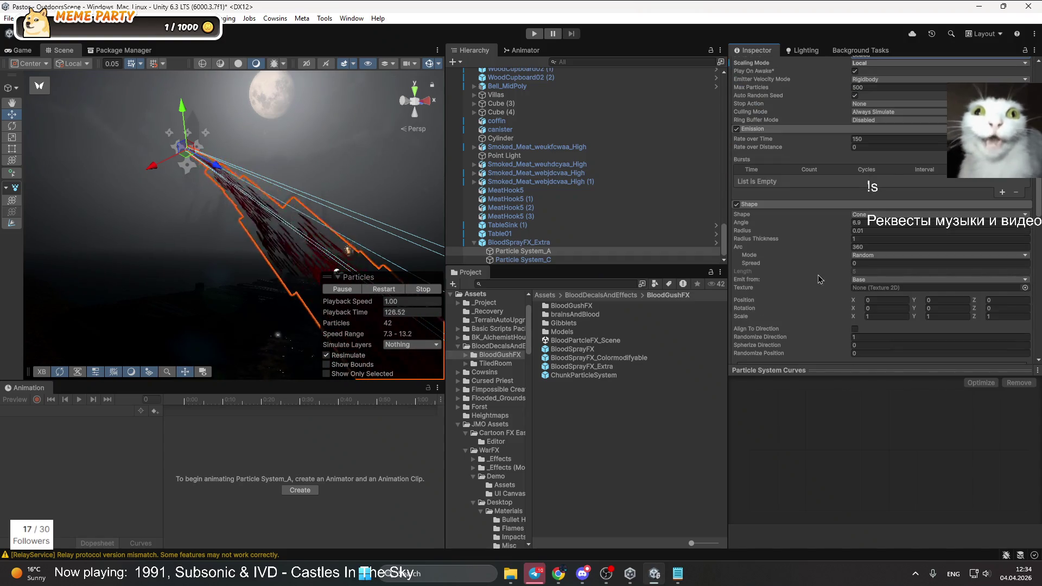
{"action": "scroll", "coordinate": [831, 276], "scroll_direction": "down", "scroll_amount": 4}
{"action": "left_click", "coordinate": [766, 278]}
{"action": "scroll", "coordinate": [773, 261], "scroll_direction": "down", "scroll_amount": 5}
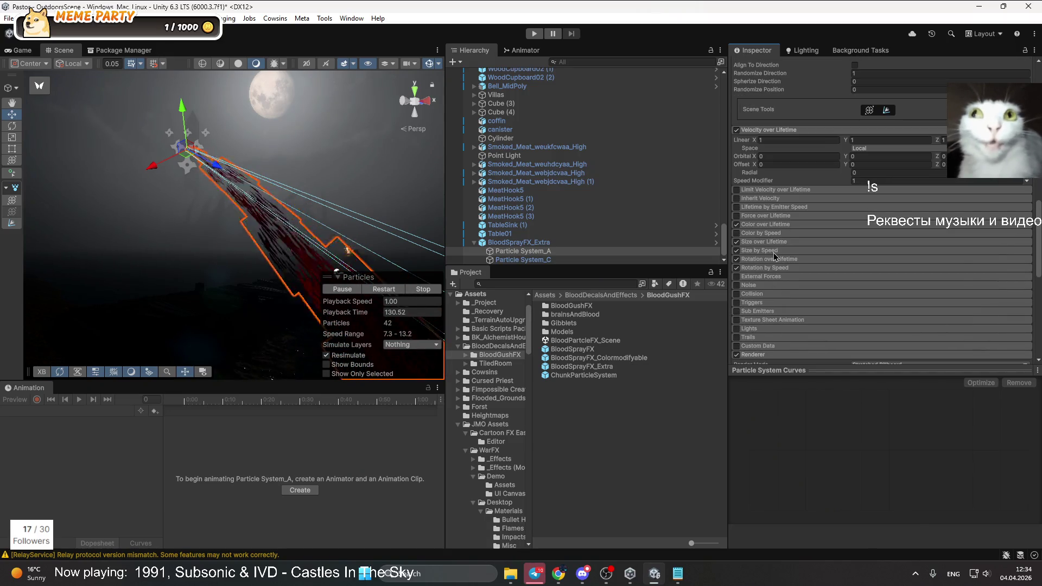
{"action": "left_click", "coordinate": [770, 251]}
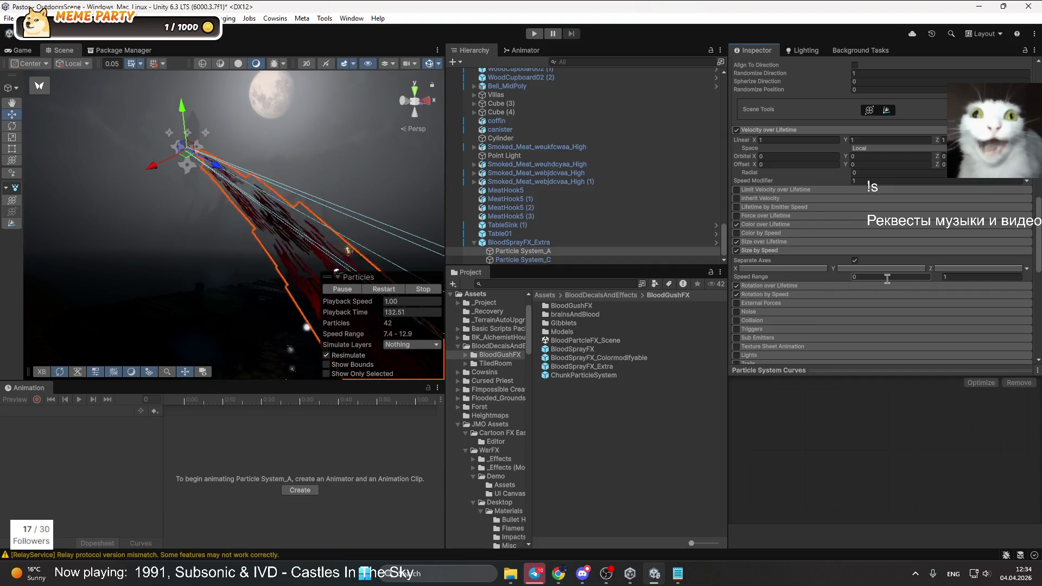
{"action": "left_click", "coordinate": [969, 275]}
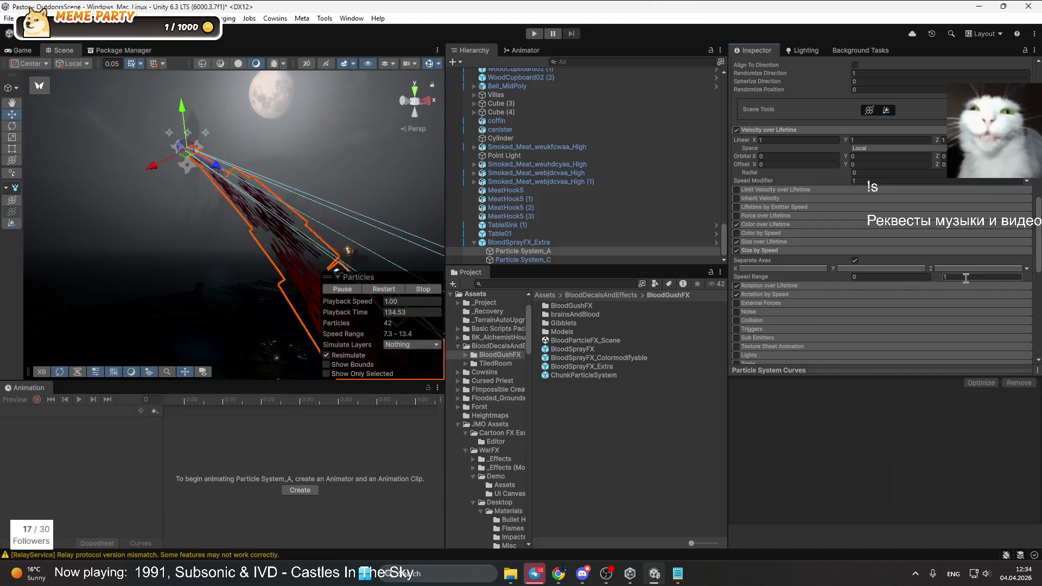
{"action": "scroll", "coordinate": [808, 278], "scroll_direction": "down", "scroll_amount": 3}
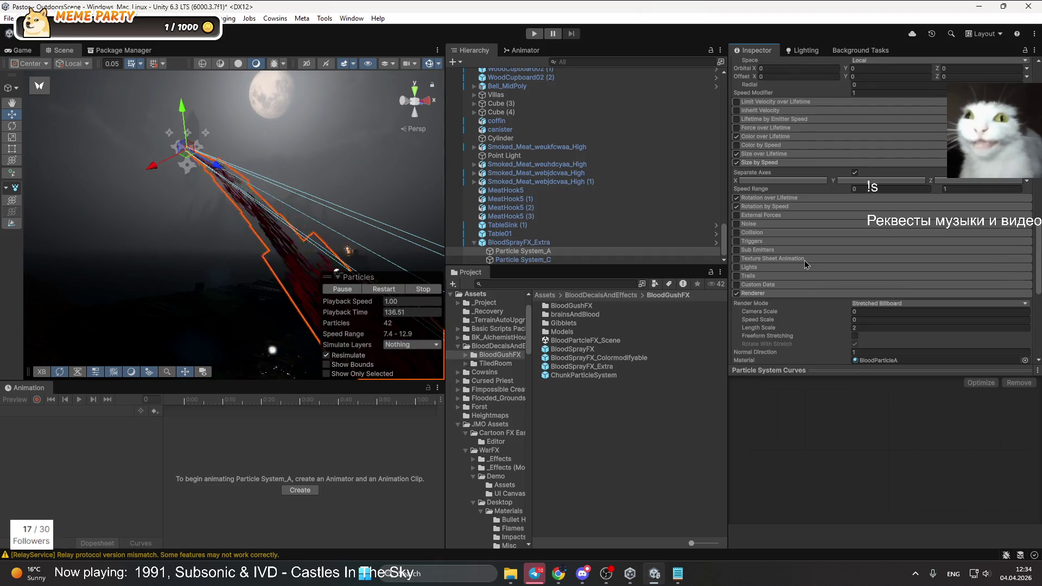
{"action": "scroll", "coordinate": [786, 275], "scroll_direction": "down", "scroll_amount": 2}
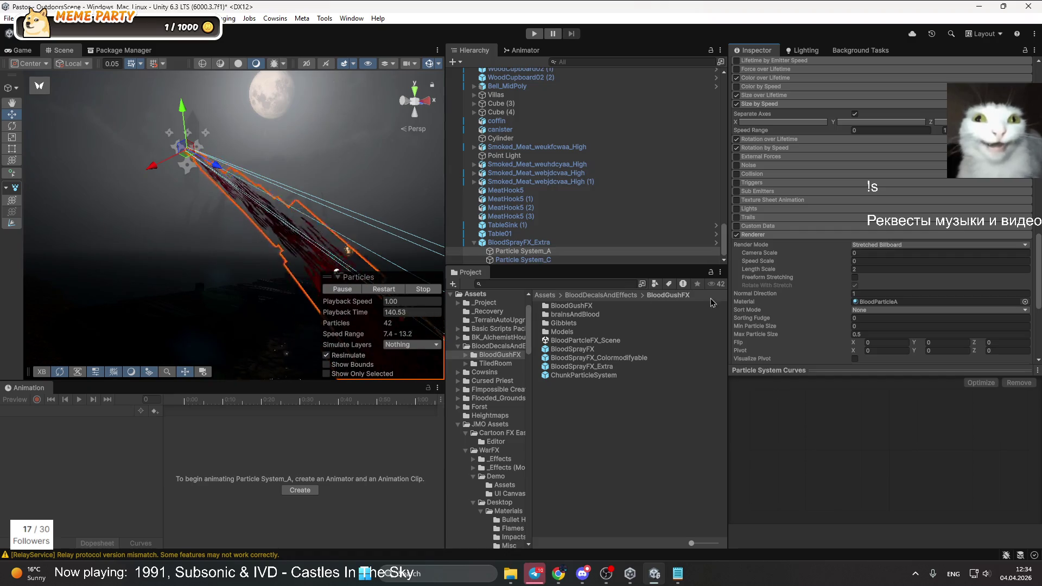
{"action": "scroll", "coordinate": [802, 341], "scroll_direction": "down", "scroll_amount": 2}
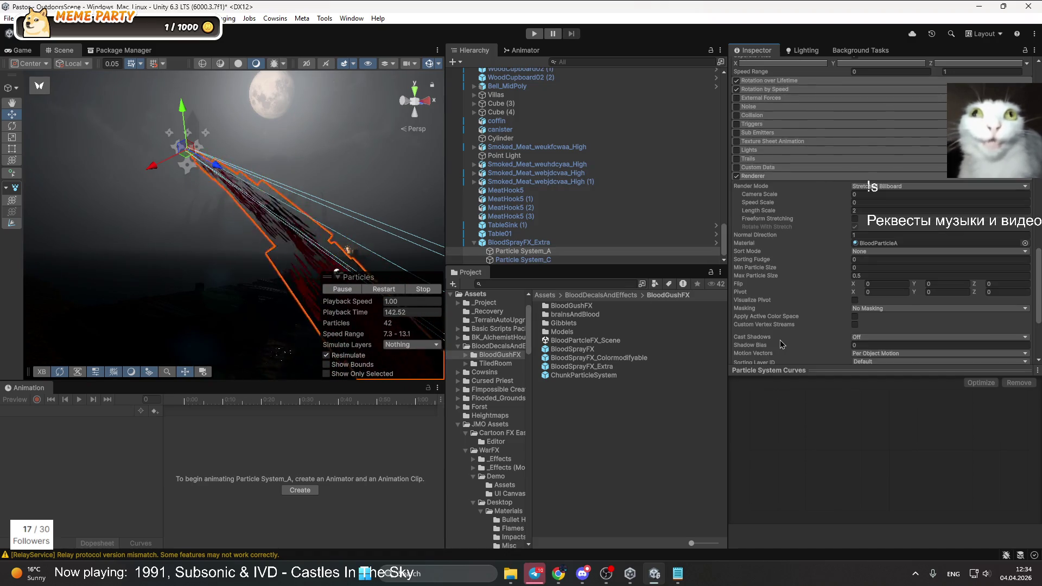
{"action": "scroll", "coordinate": [784, 333], "scroll_direction": "down", "scroll_amount": 2}
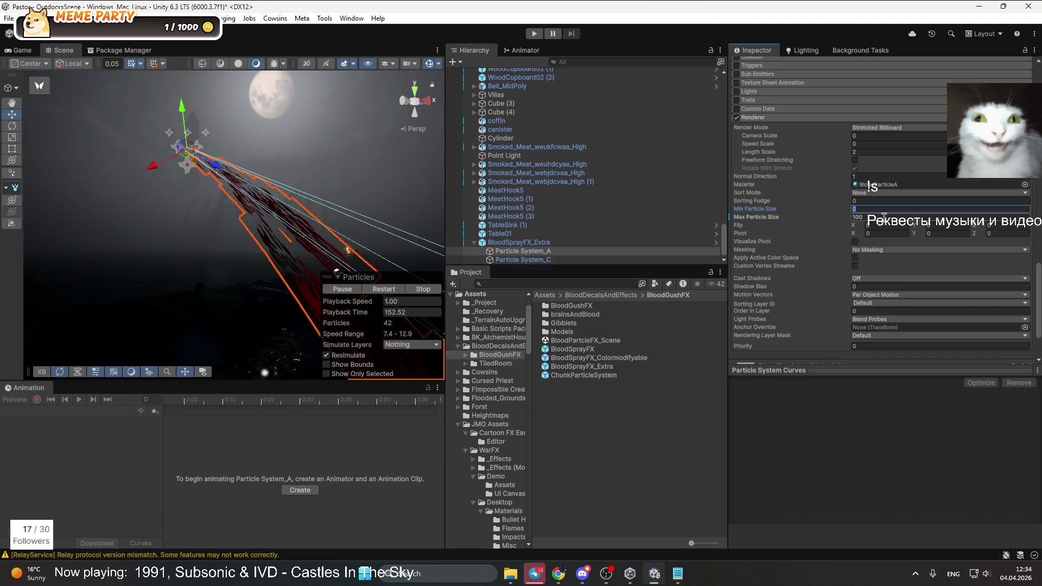
Enter Min Particle Size 10 and Max Particle Size 100, then re-enter the minimum as 10
{"action": "type", "text": "1"}
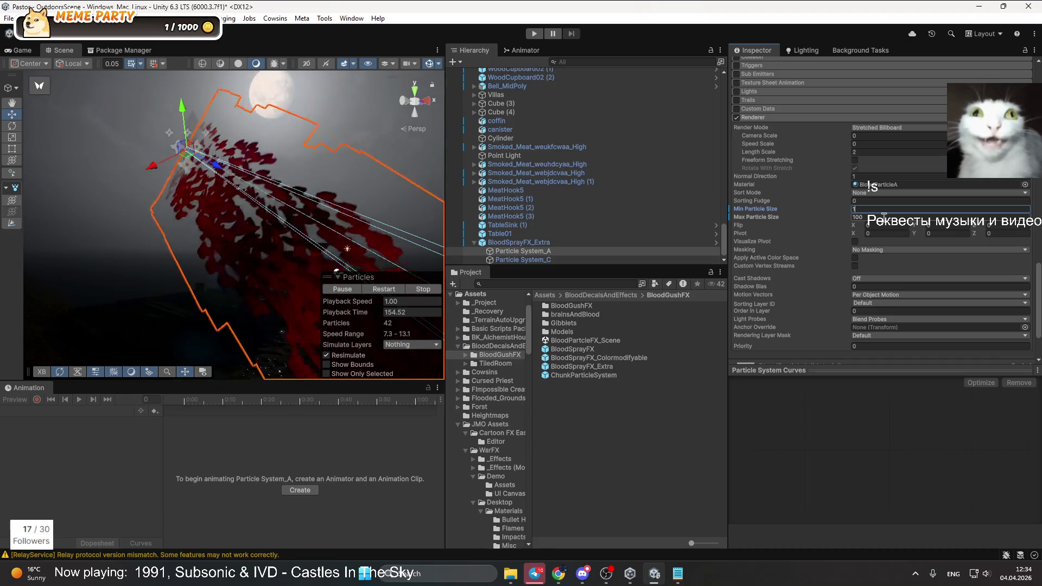
{"action": "type", "text": "0"}
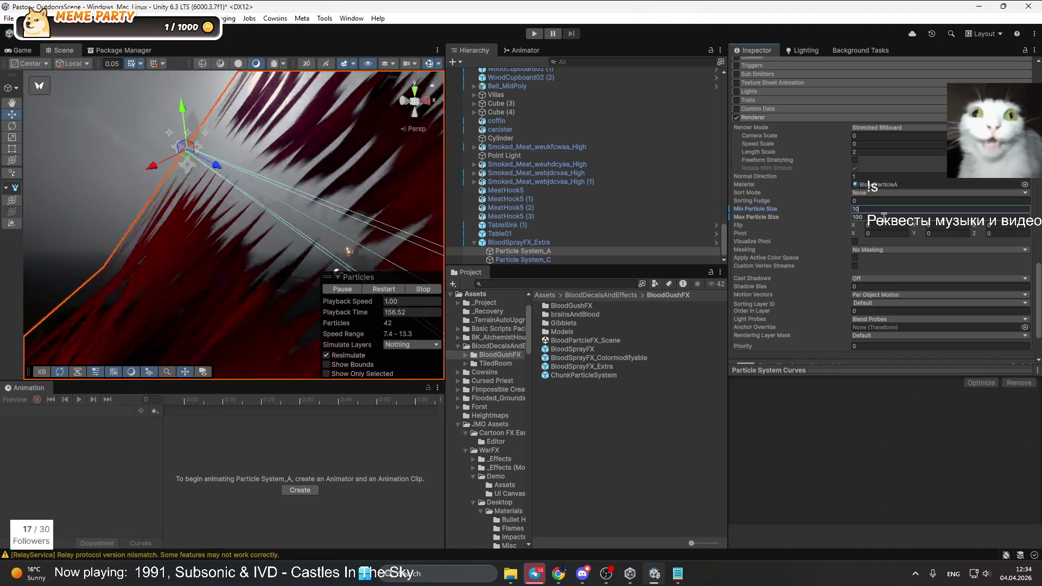
{"action": "key", "text": "BackSpace"}
{"action": "key", "text": "BackSpace"}
{"action": "type", "text": "0"}
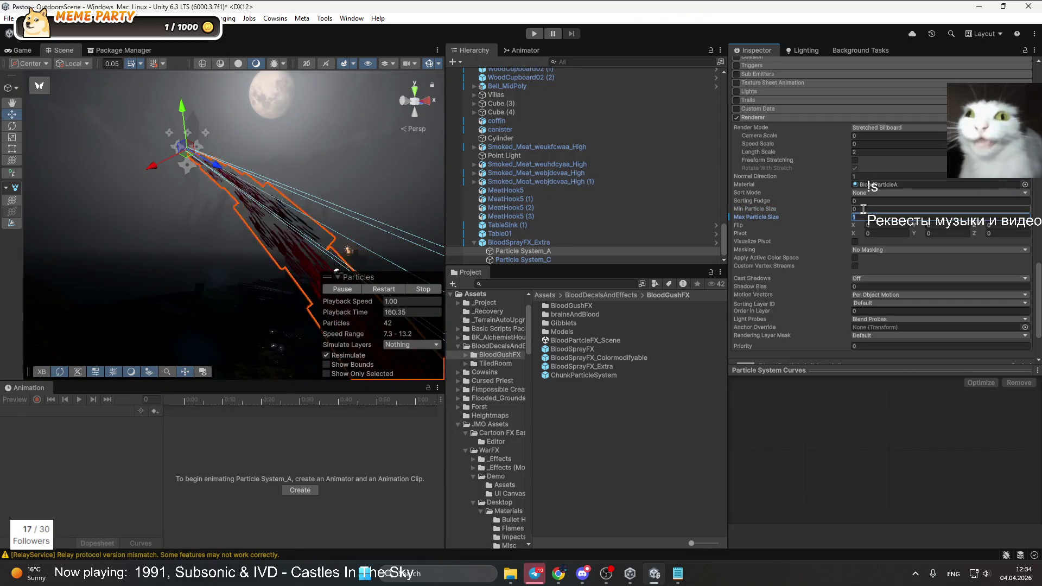
{"action": "type", "text": "10"}
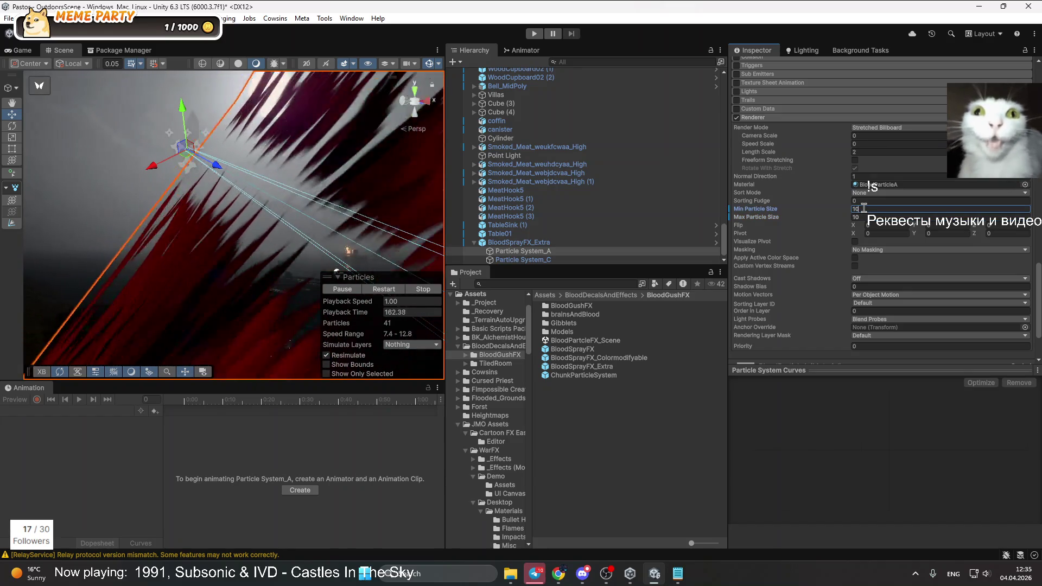
{"action": "left_click", "coordinate": [870, 216]}
{"action": "type", "text": "100"}
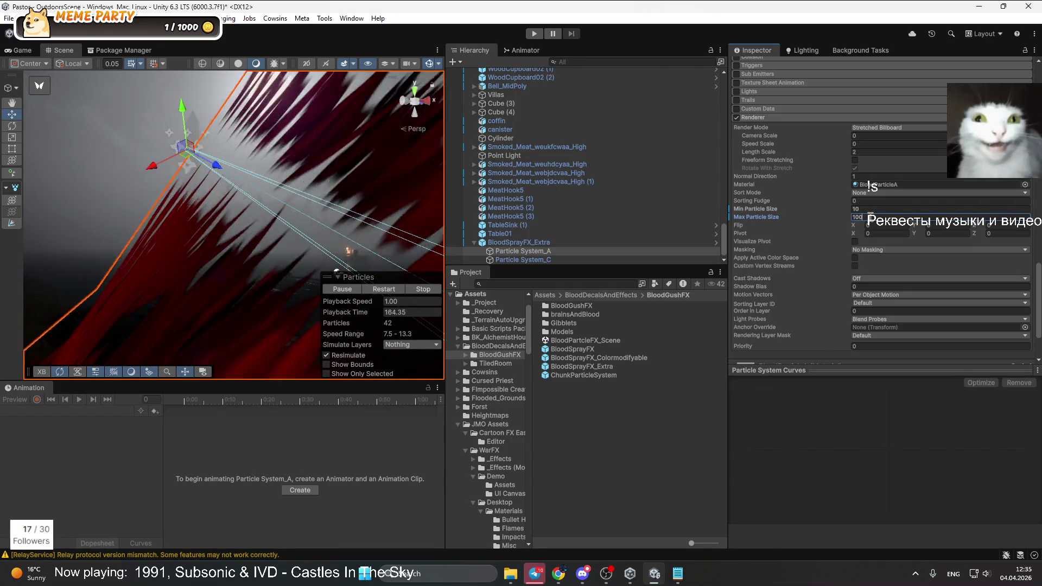
{"action": "left_click", "coordinate": [868, 208]}
{"action": "type", "text": "1"}
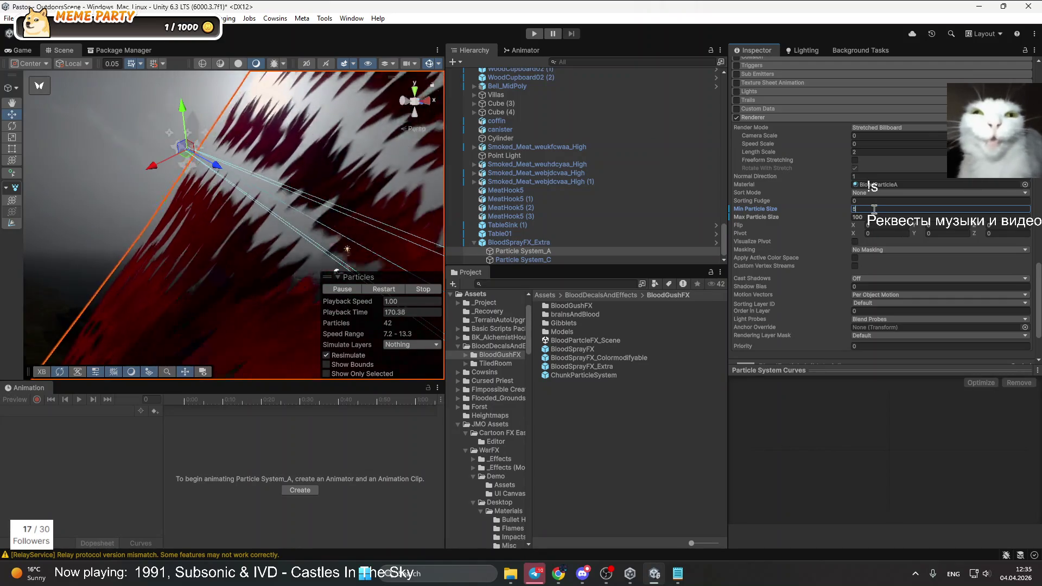
{"action": "type", "text": "0"}
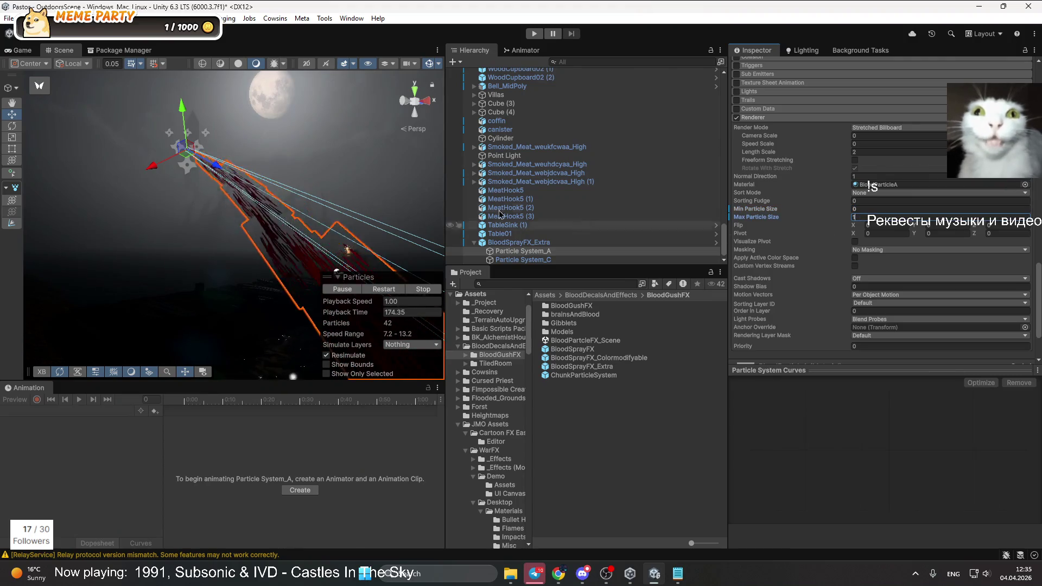
Frame Particle System_A and set Start Size to Random Between Two Constants, entering 1 and 0.025
{"action": "double_click", "coordinate": [460, 253]}
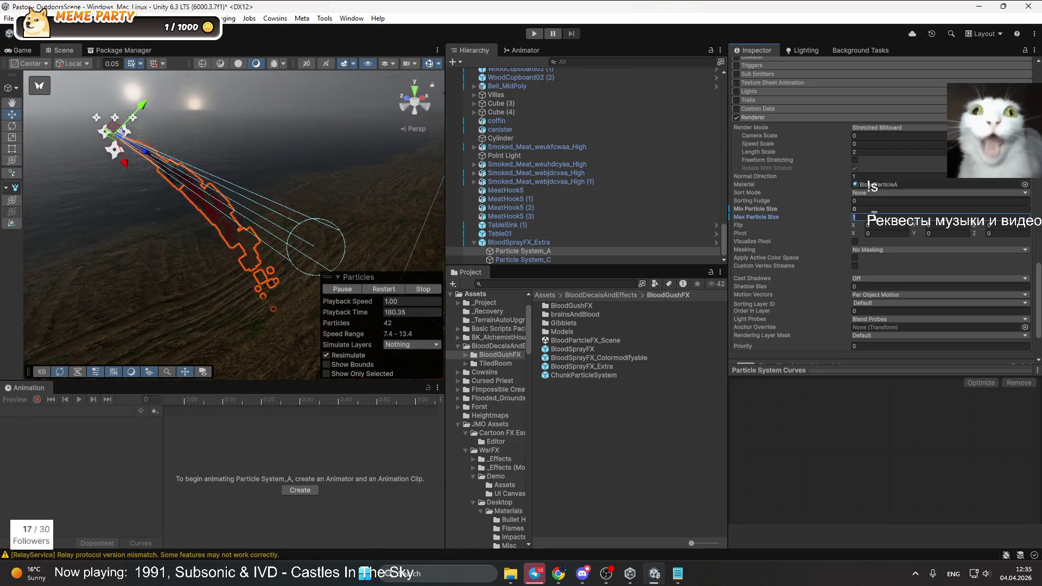
{"action": "scroll", "coordinate": [806, 233], "scroll_direction": "up", "scroll_amount": 15}
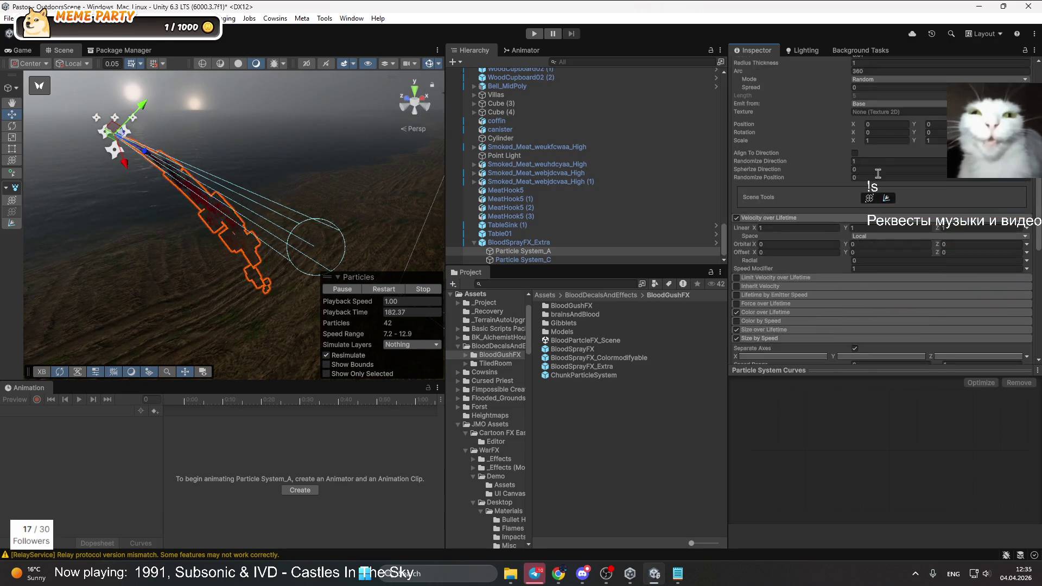
{"action": "scroll", "coordinate": [885, 187], "scroll_direction": "up", "scroll_amount": 2}
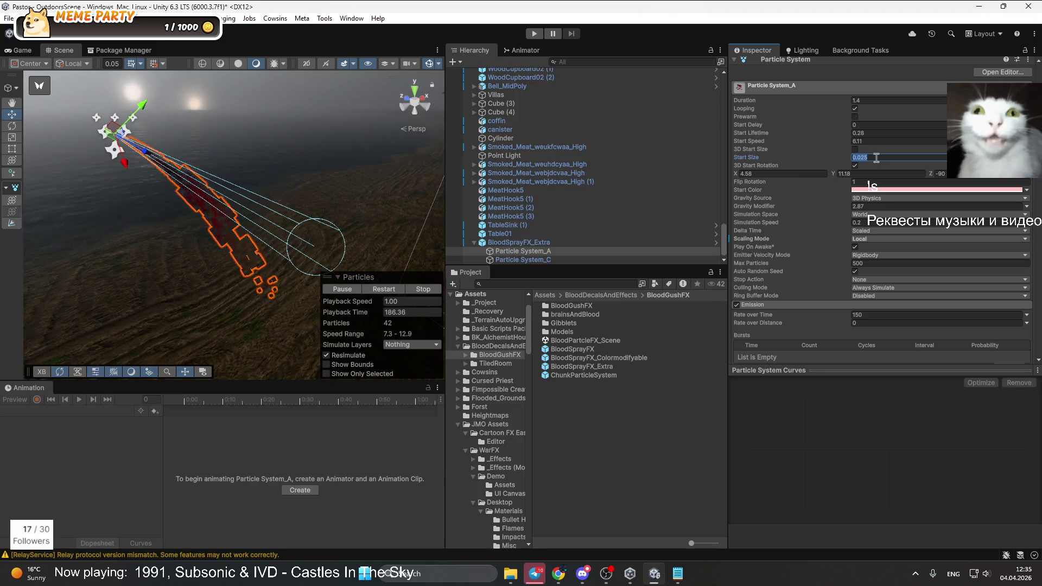
{"action": "left_click", "coordinate": [1026, 157]}
{"action": "left_click", "coordinate": [935, 192]}
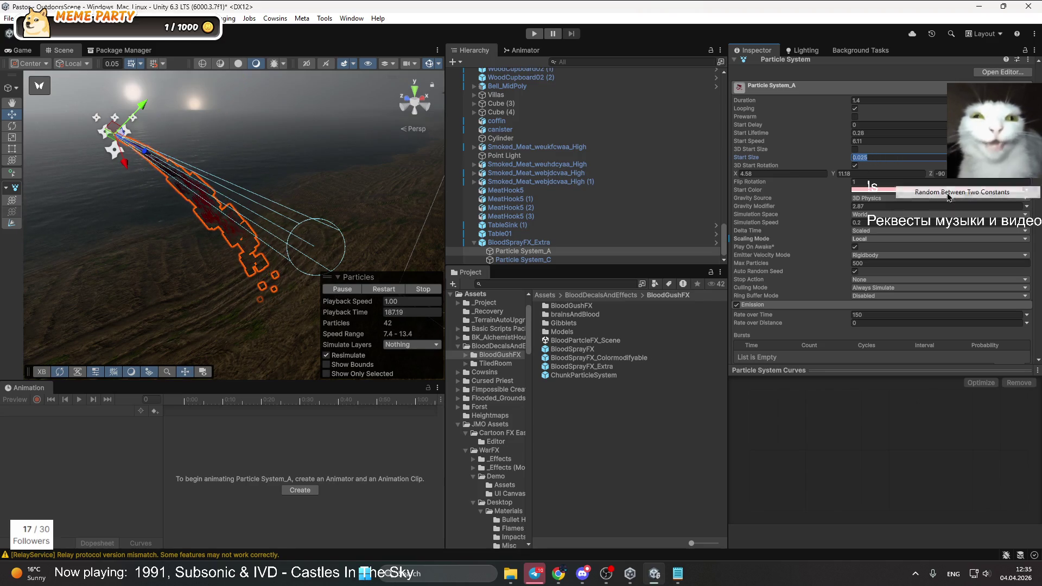
{"action": "type", "text": "1"}
{"action": "mouse_move", "coordinate": [239, 228]}
{"action": "left_mouse_down"}
{"action": "mouse_move", "coordinate": [246, 17]}
{"action": "mouse_move", "coordinate": [244, 228]}
{"action": "left_mouse_up"}
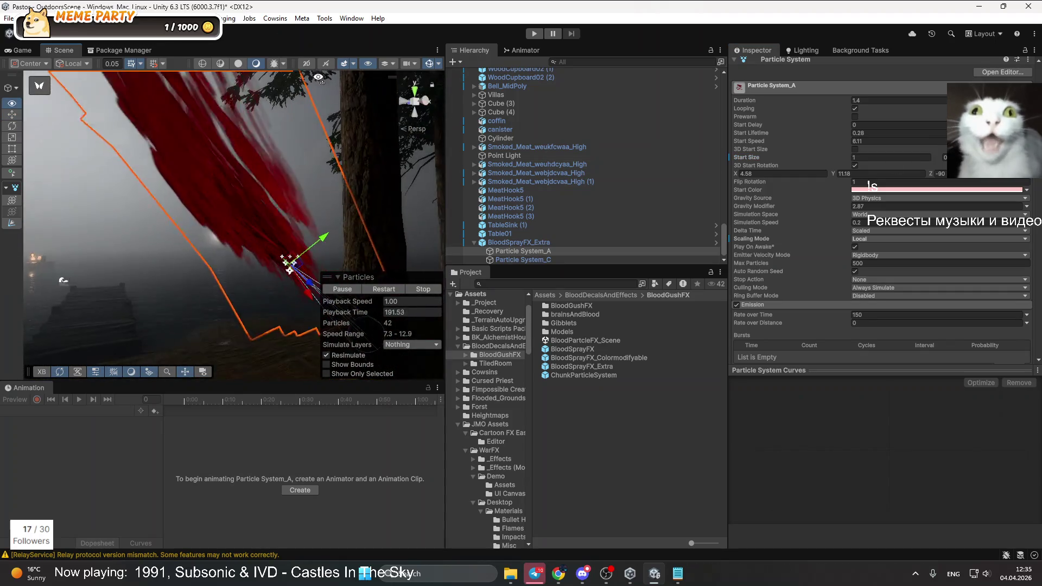
{"action": "left_click", "coordinate": [895, 155]}
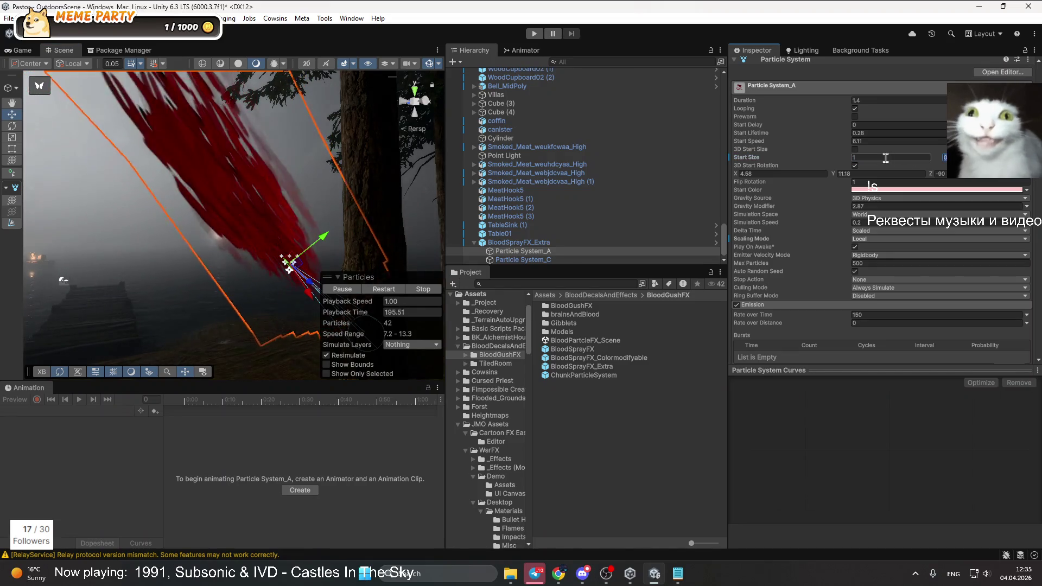
{"action": "type", "text": "0.025"}
Inspect the spray up close, reselect Particle System_A, and cancel a Start Size of 1, keeping 0.025
{"action": "left_click_drag", "start_coordinate": [179, 228], "coordinate": [137, 240]}
{"action": "scroll", "coordinate": [137, 241], "scroll_direction": "down", "scroll_amount": 3}
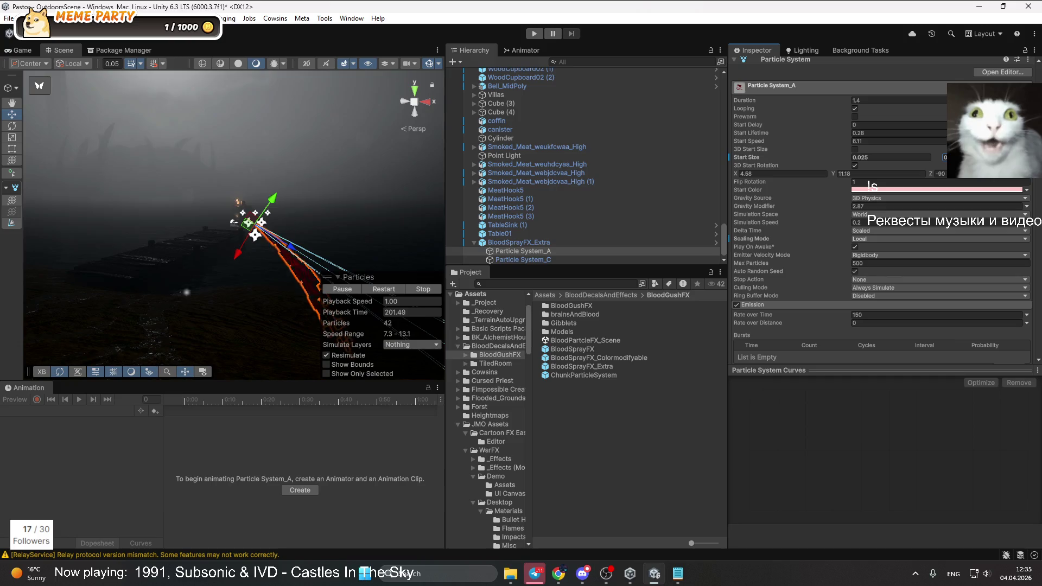
{"action": "left_click", "coordinate": [557, 261]}
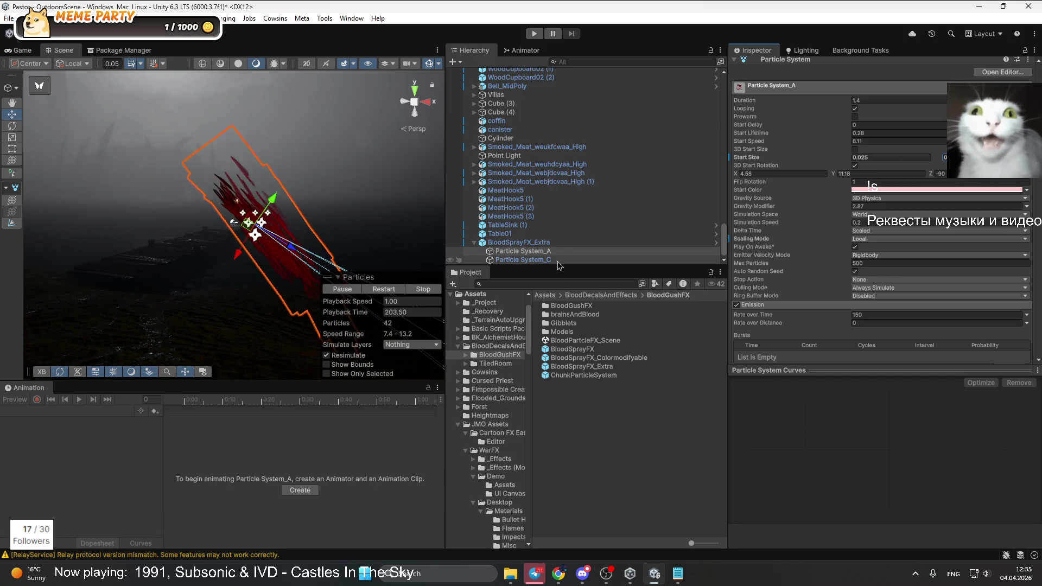
{"action": "left_click", "coordinate": [537, 251]}
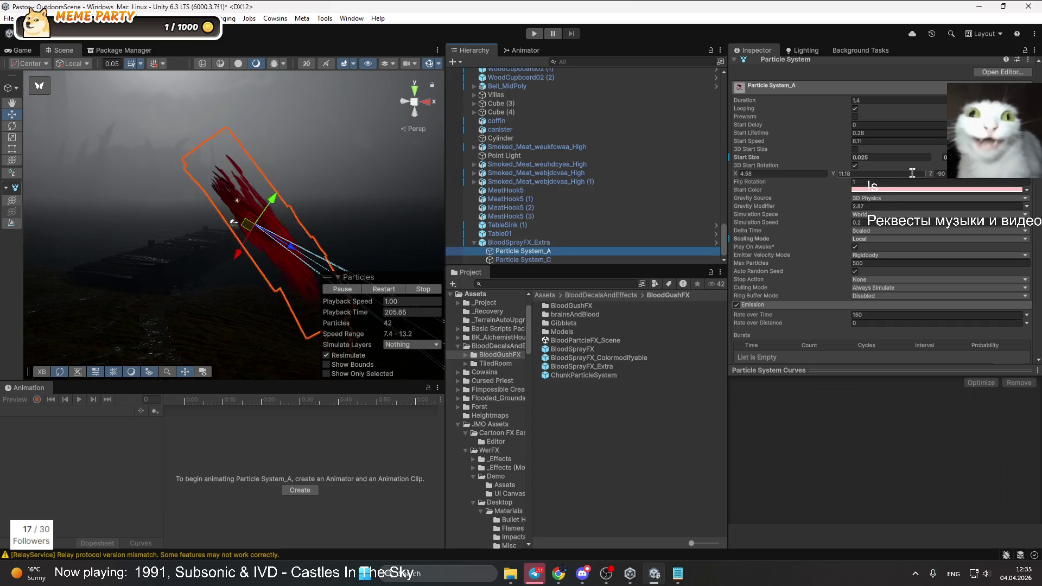
{"action": "type", "text": "1"}
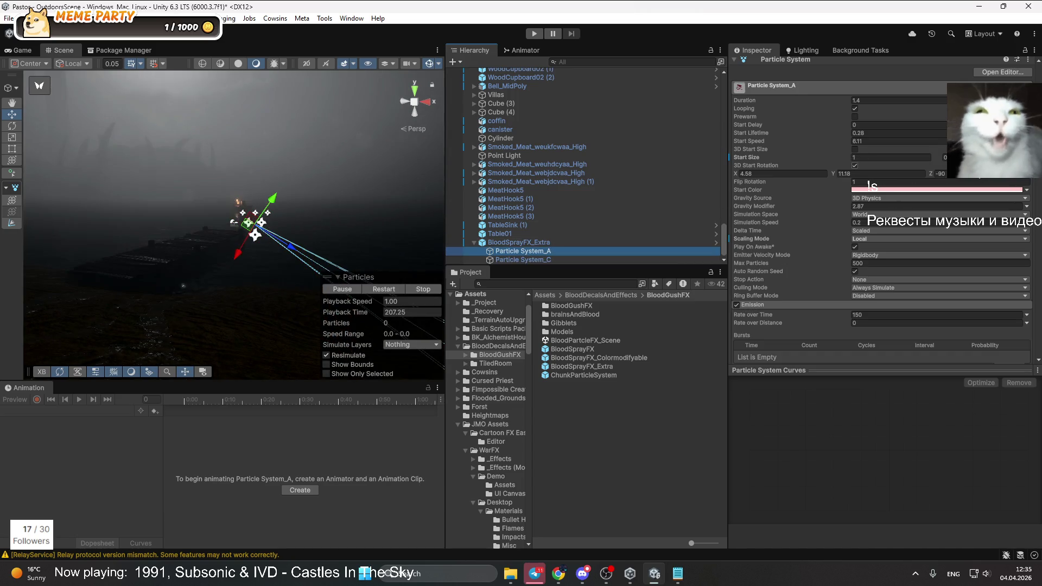
{"action": "key", "text": "Escape"}
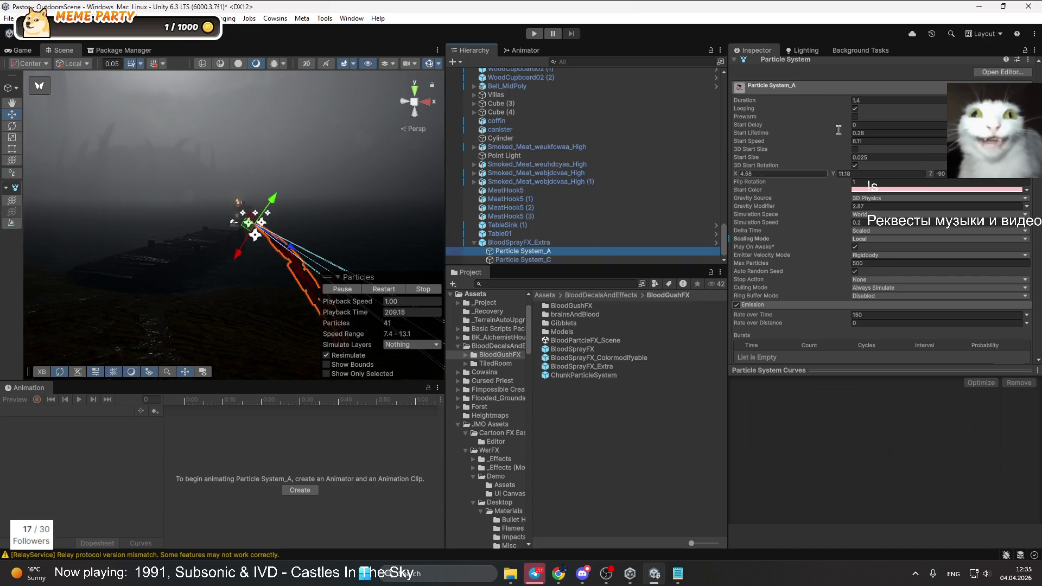
{"action": "scroll", "coordinate": [822, 114], "scroll_direction": "up", "scroll_amount": 5}
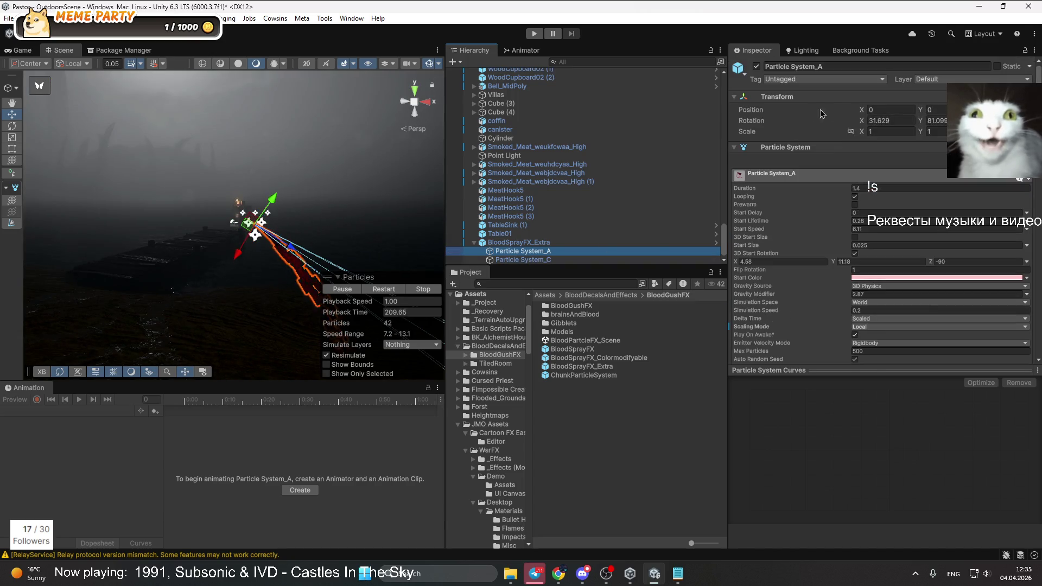
Set Particle System_A's linked Transform scale to 100 and view the enlarged spray from the forest side
{"action": "mouse_move", "coordinate": [241, 321]}
{"action": "left_mouse_down"}
{"action": "mouse_move", "coordinate": [213, 242]}
{"action": "mouse_move", "coordinate": [200, 238]}
{"action": "left_mouse_up"}
{"action": "left_click", "coordinate": [894, 131]}
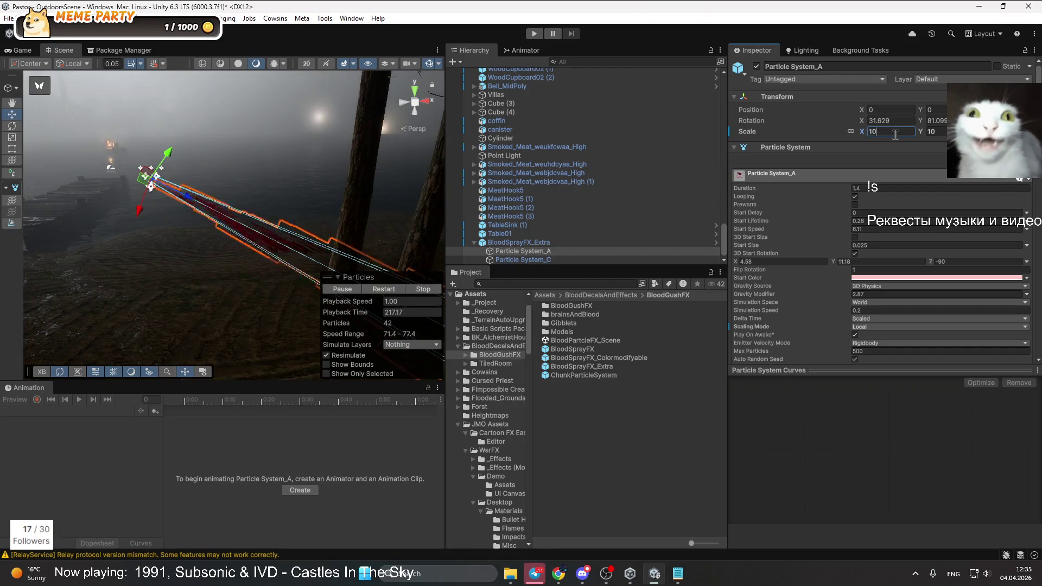
{"action": "type", "text": "0"}
{"action": "type", "text": "1"}
{"action": "key", "text": "Return"}
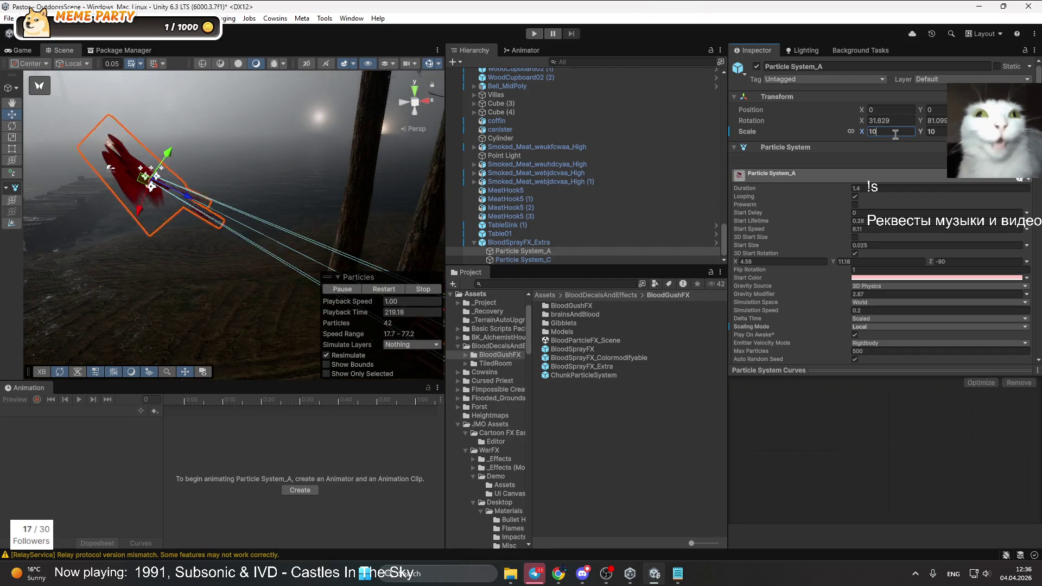
{"action": "mouse_move", "coordinate": [217, 217]}
{"action": "left_mouse_down"}
{"action": "mouse_move", "coordinate": [313, 240]}
{"action": "mouse_move", "coordinate": [271, 201]}
{"action": "mouse_move", "coordinate": [267, 129]}
{"action": "mouse_move", "coordinate": [339, 170]}
{"action": "mouse_move", "coordinate": [228, 130]}
{"action": "mouse_move", "coordinate": [207, 109]}
{"action": "mouse_move", "coordinate": [63, 82]}
{"action": "mouse_move", "coordinate": [169, 200]}
{"action": "mouse_move", "coordinate": [150, 232]}
{"action": "mouse_move", "coordinate": [196, 270]}
{"action": "mouse_move", "coordinate": [275, 201]}
{"action": "mouse_move", "coordinate": [316, 216]}
{"action": "left_mouse_up"}
{"action": "left_click", "coordinate": [274, 201]}
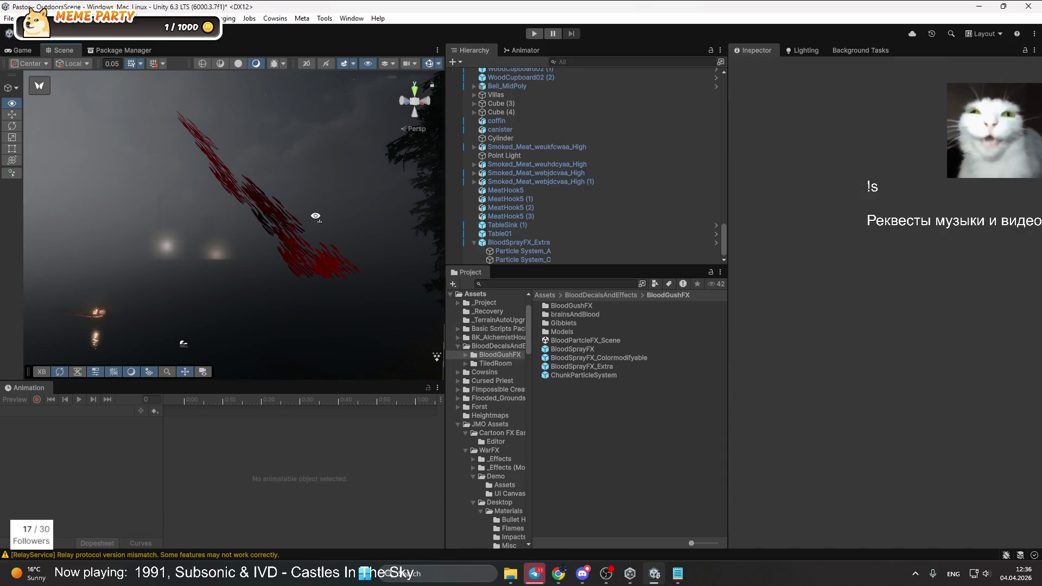
Locate the BloodParticleA material from the Renderer's Material field and check its shader list unchanged
{"action": "left_click", "coordinate": [516, 252]}
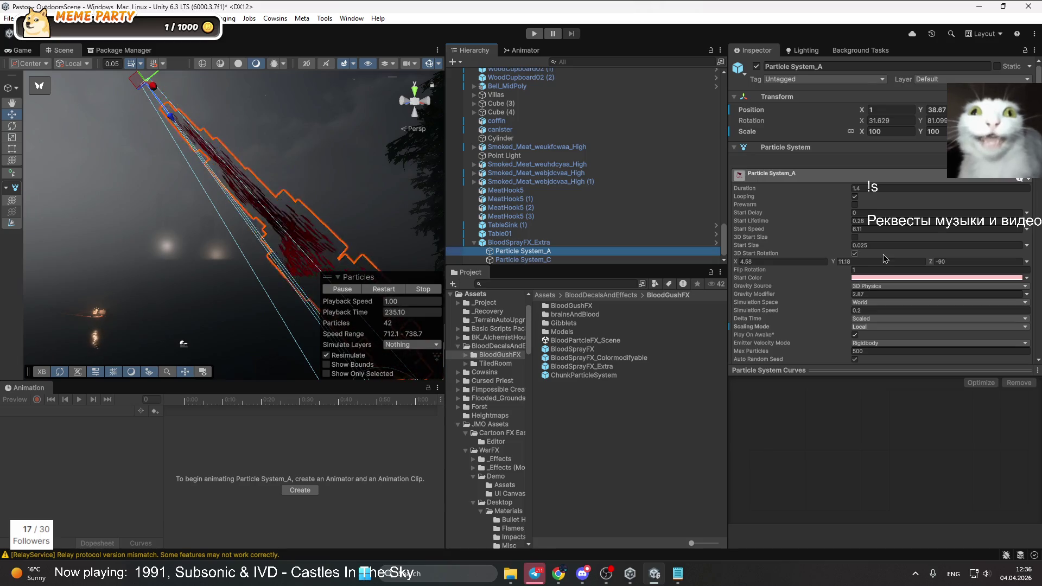
{"action": "scroll", "coordinate": [883, 254], "scroll_direction": "down", "scroll_amount": 5}
{"action": "scroll", "coordinate": [883, 254], "scroll_direction": "down", "scroll_amount": 10}
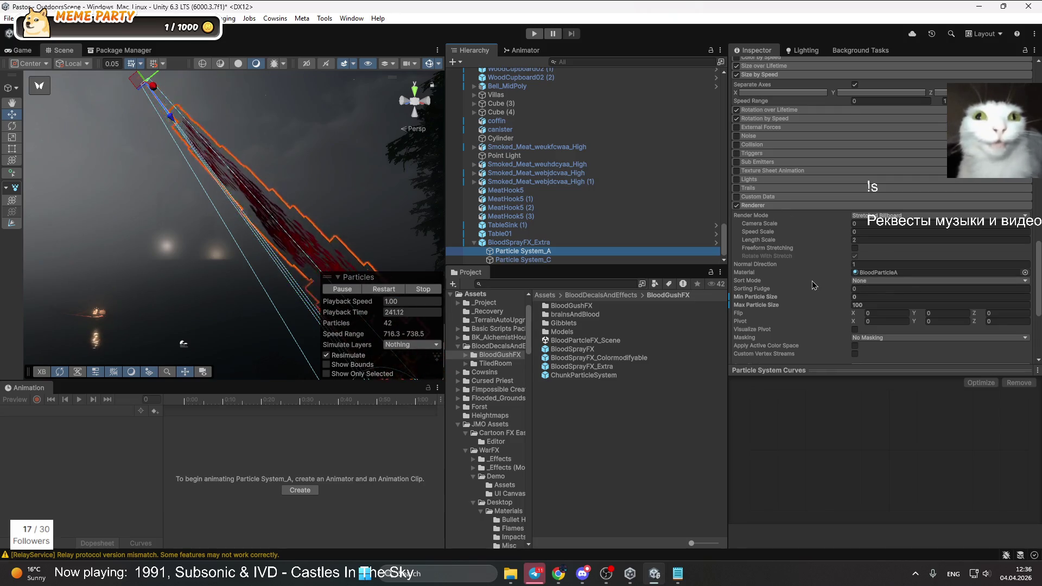
{"action": "left_click", "coordinate": [882, 272]}
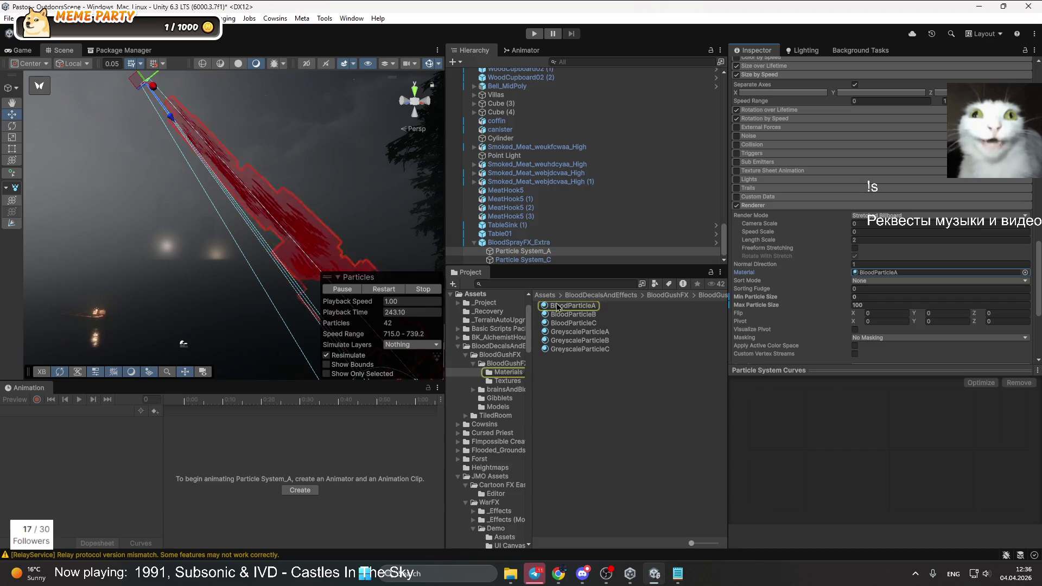
{"action": "left_click", "coordinate": [562, 307]}
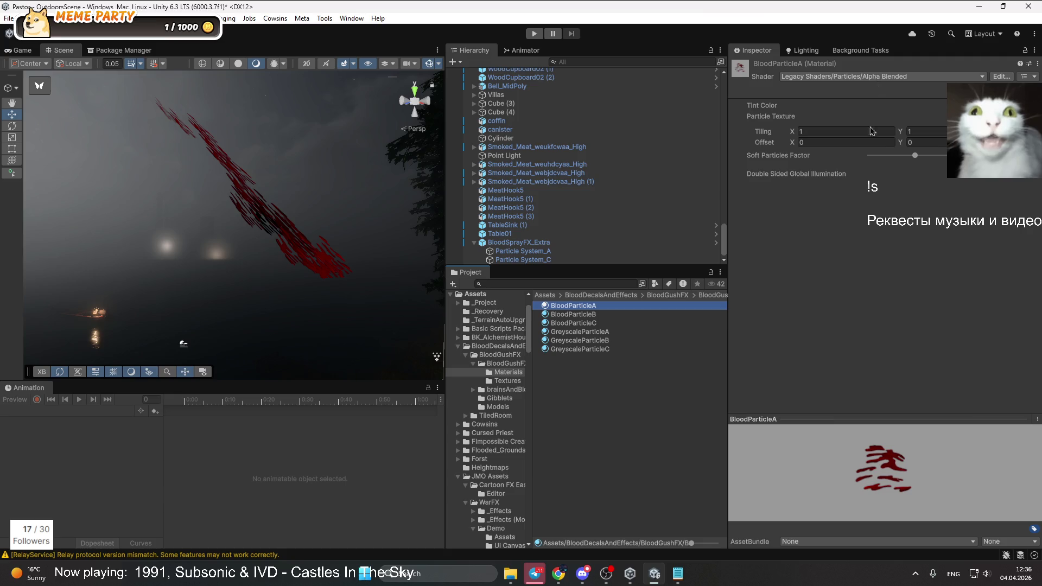
{"action": "left_click", "coordinate": [878, 76]}
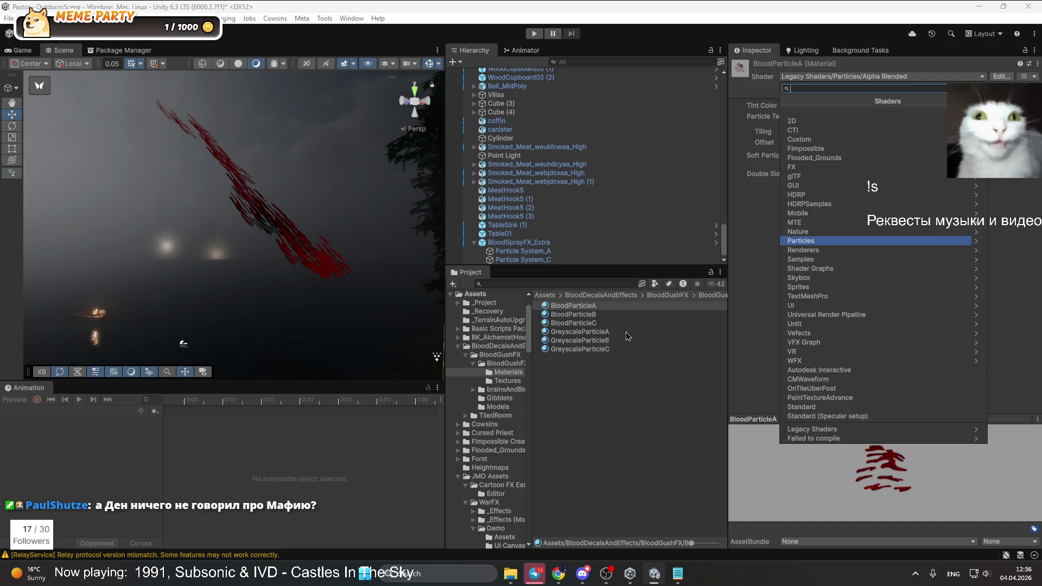
{"action": "left_click", "coordinate": [609, 394]}
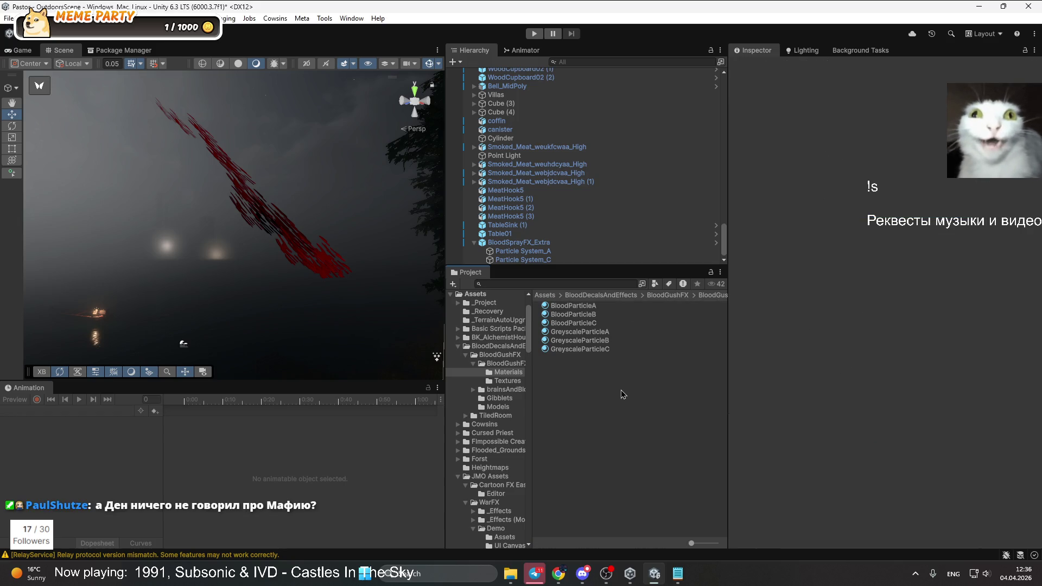
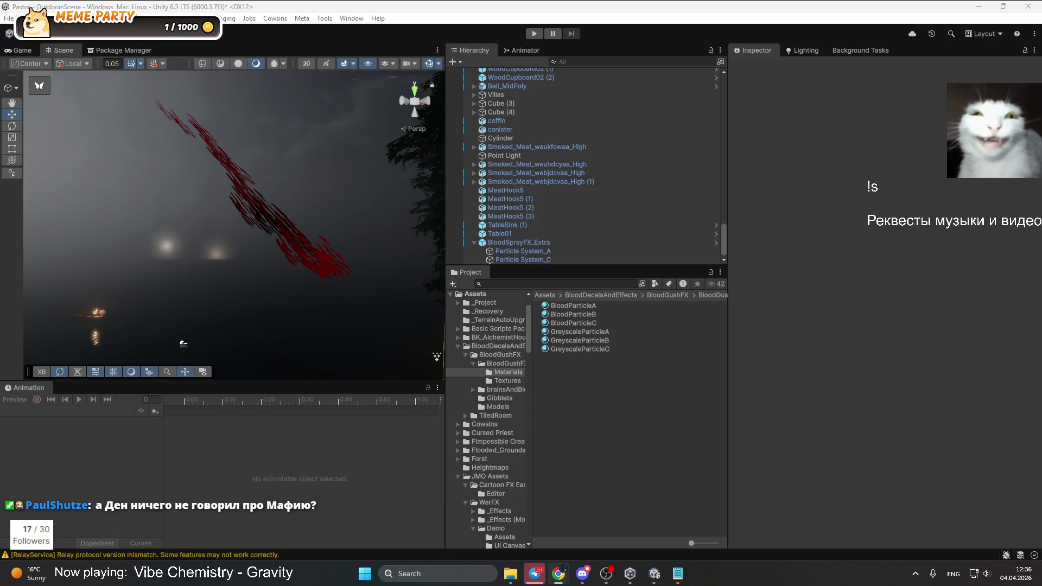
Orbit the blood spray and inspect Particle System_A, Particle System_C and parent BloodSprayFX_Extra
{"action": "mouse_move", "coordinate": [312, 264]}
{"action": "left_mouse_down"}
{"action": "mouse_move", "coordinate": [290, 217]}
{"action": "mouse_move", "coordinate": [314, 205]}
{"action": "mouse_move", "coordinate": [263, 217]}
{"action": "mouse_move", "coordinate": [306, 263]}
{"action": "mouse_move", "coordinate": [205, 260]}
{"action": "mouse_move", "coordinate": [233, 256]}
{"action": "mouse_move", "coordinate": [291, 279]}
{"action": "mouse_move", "coordinate": [205, 192]}
{"action": "left_mouse_up"}
{"action": "left_click", "coordinate": [520, 251]}
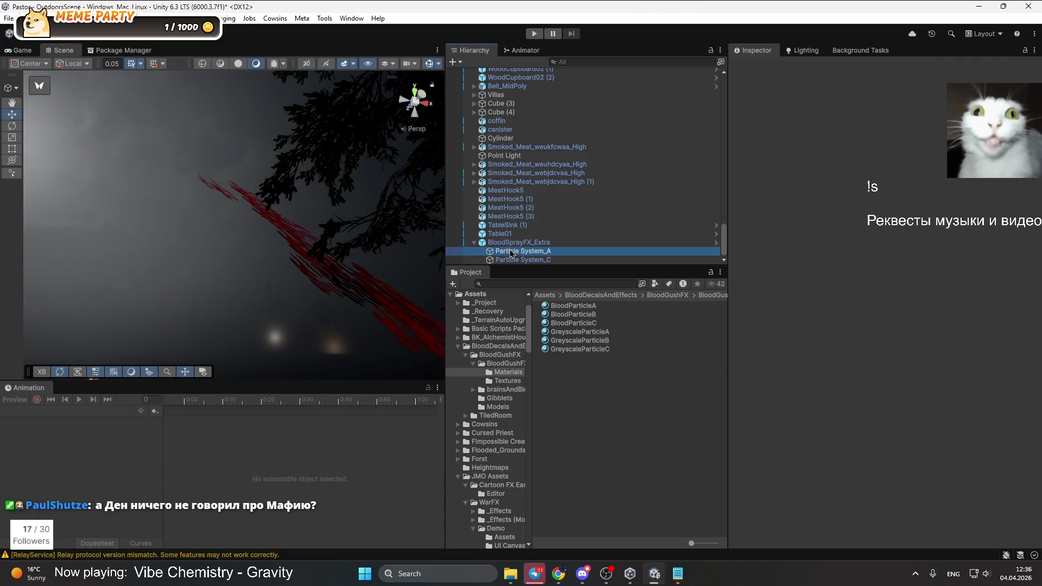
{"action": "left_click", "coordinate": [517, 262]}
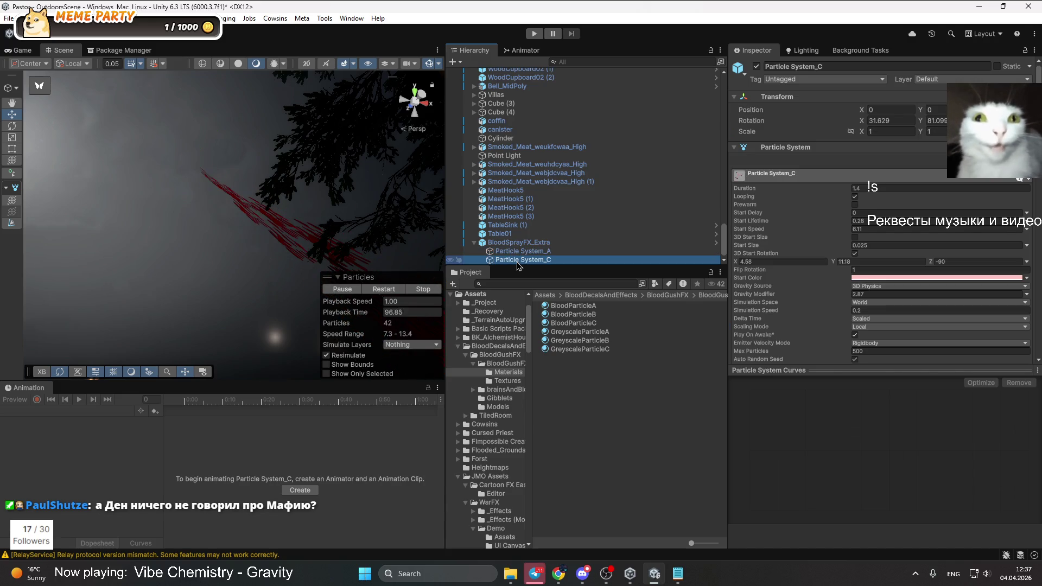
{"action": "mouse_move", "coordinate": [326, 228]}
{"action": "left_mouse_down"}
{"action": "mouse_move", "coordinate": [356, 369]}
{"action": "mouse_move", "coordinate": [320, 315]}
{"action": "mouse_move", "coordinate": [347, 293]}
{"action": "left_mouse_up"}
{"action": "left_click", "coordinate": [530, 251]}
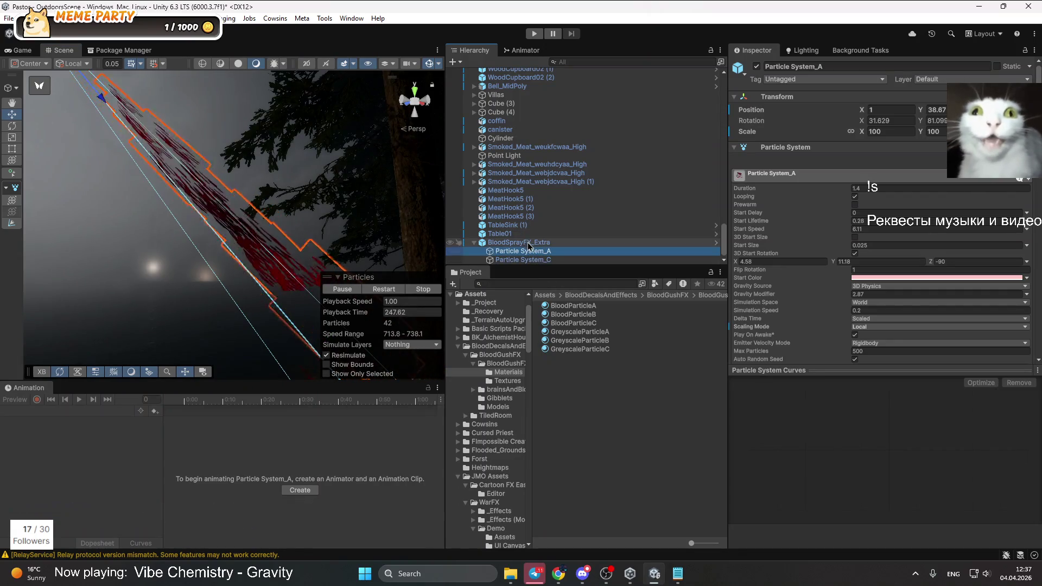
{"action": "left_click", "coordinate": [184, 165]}
{"action": "left_click", "coordinate": [601, 318]}
Go up to the Assets root and open JMO Assets > WarFX in the Project window
{"action": "left_click", "coordinate": [601, 296]}
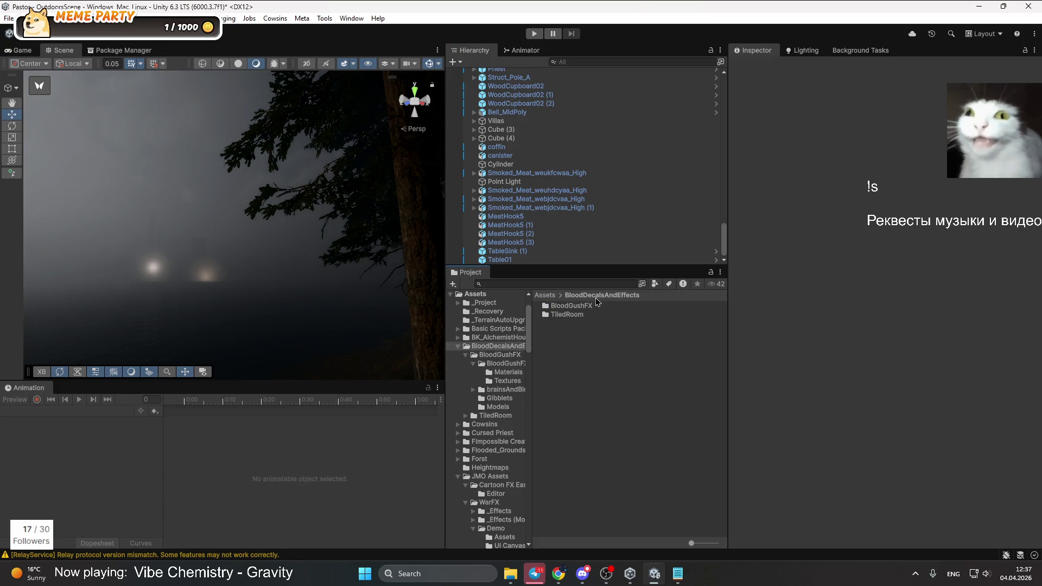
{"action": "left_click", "coordinate": [550, 296]}
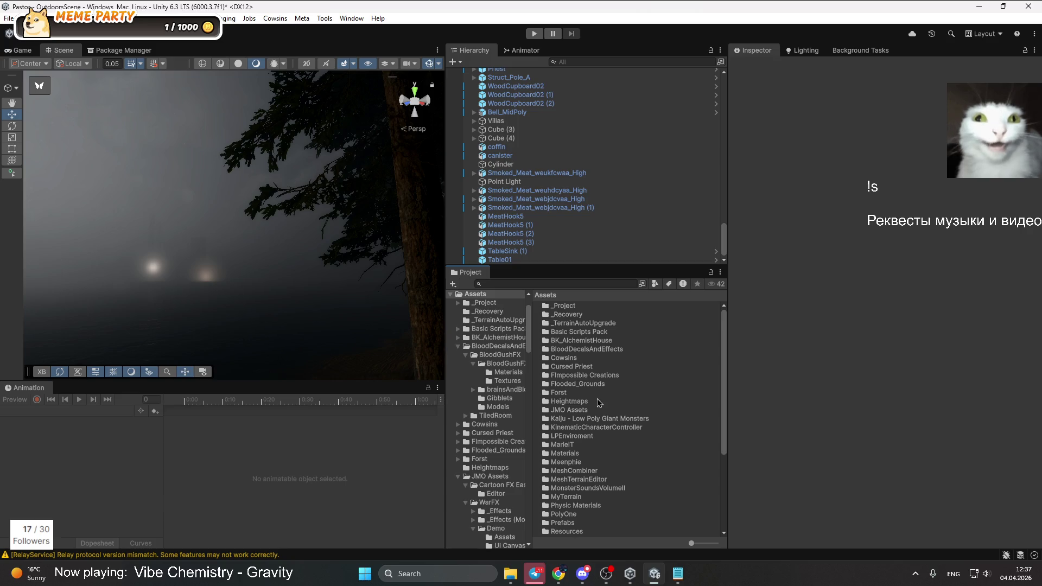
{"action": "double_click", "coordinate": [580, 416]}
{"action": "double_click", "coordinate": [561, 315]}
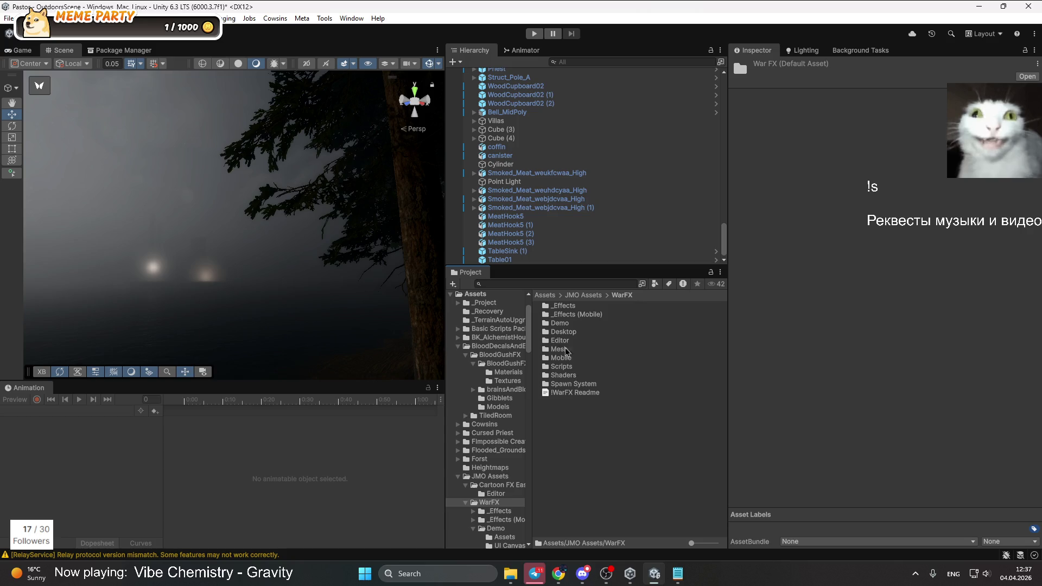
With Particle System_A selected, reach the WarFX smoke materials folder
{"action": "key", "text": "ctrl+z"}
{"action": "key", "text": "ctrl+z"}
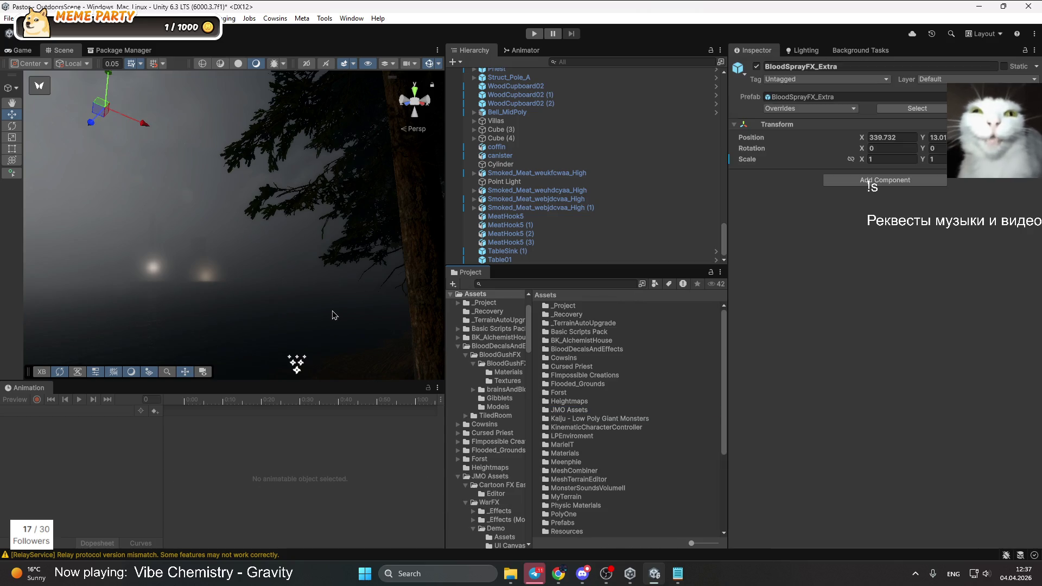
{"action": "left_click", "coordinate": [333, 311]}
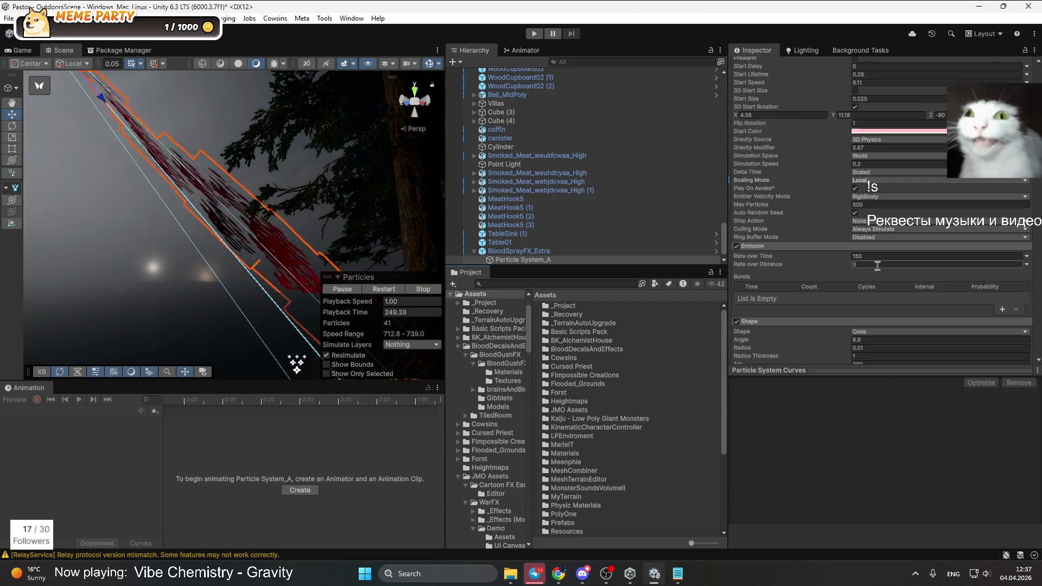
{"action": "scroll", "coordinate": [579, 352], "scroll_direction": "down", "scroll_amount": 3}
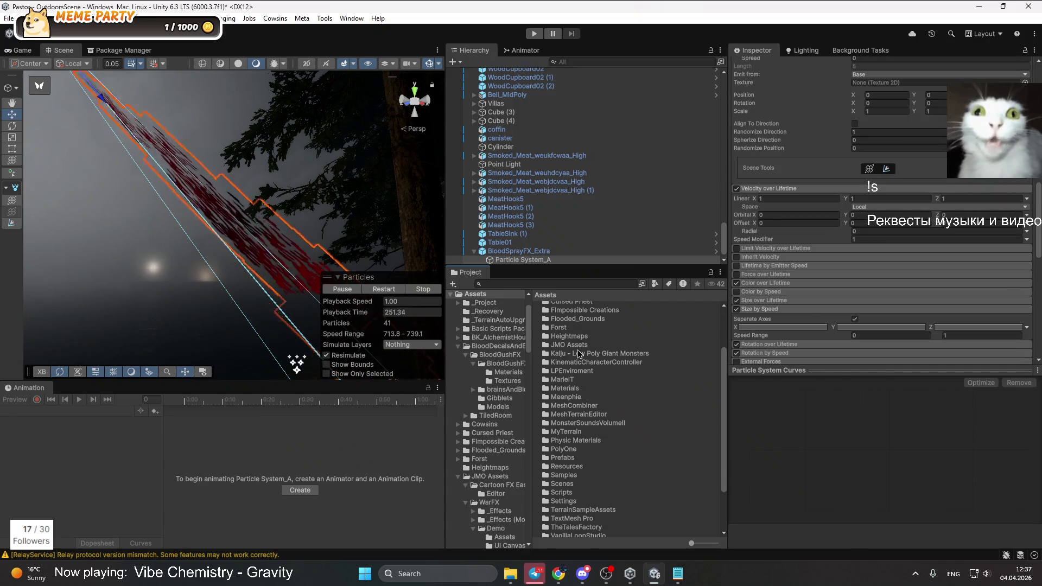
{"action": "double_click", "coordinate": [578, 352]}
{"action": "key", "text": "ctrl+z"}
{"action": "double_click", "coordinate": [561, 314]}
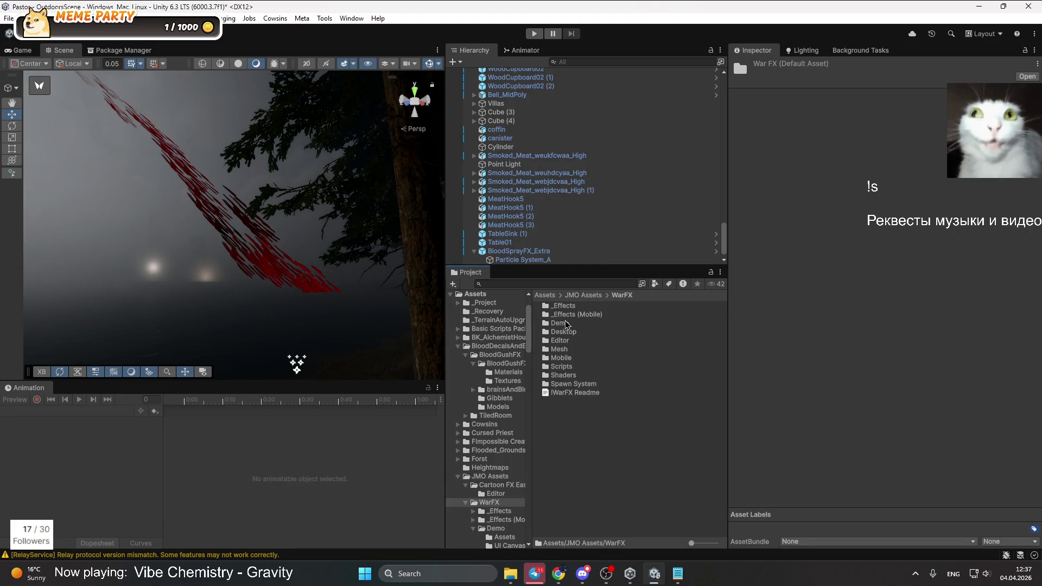
{"action": "key", "text": "ctrl+z"}
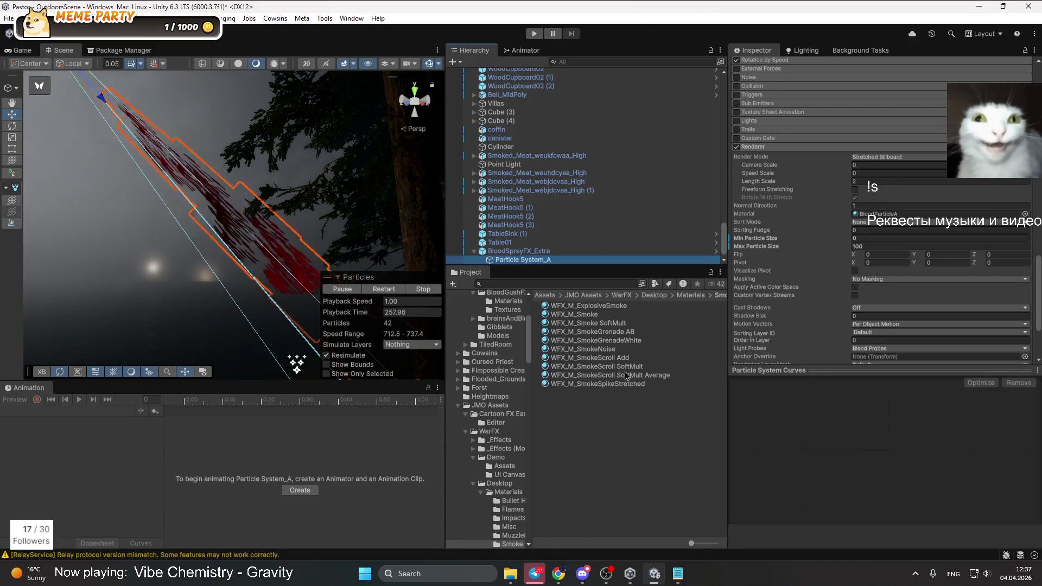
Apply WFX_M_SmokeNoise, then WFX_M_Smoke to the renderer, and delete BloodSprayFX_Extra
{"action": "mouse_move", "coordinate": [576, 314]}
{"action": "left_mouse_down"}
{"action": "mouse_move", "coordinate": [899, 302]}
{"action": "mouse_move", "coordinate": [917, 214]}
{"action": "left_mouse_up"}
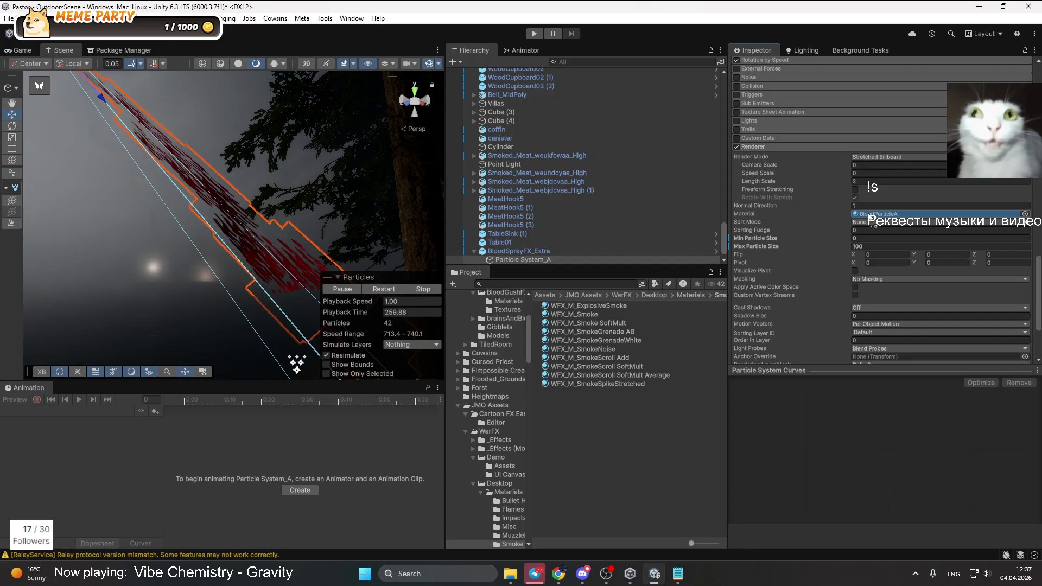
{"action": "left_click_drag", "start_coordinate": [292, 278], "coordinate": [280, 283]}
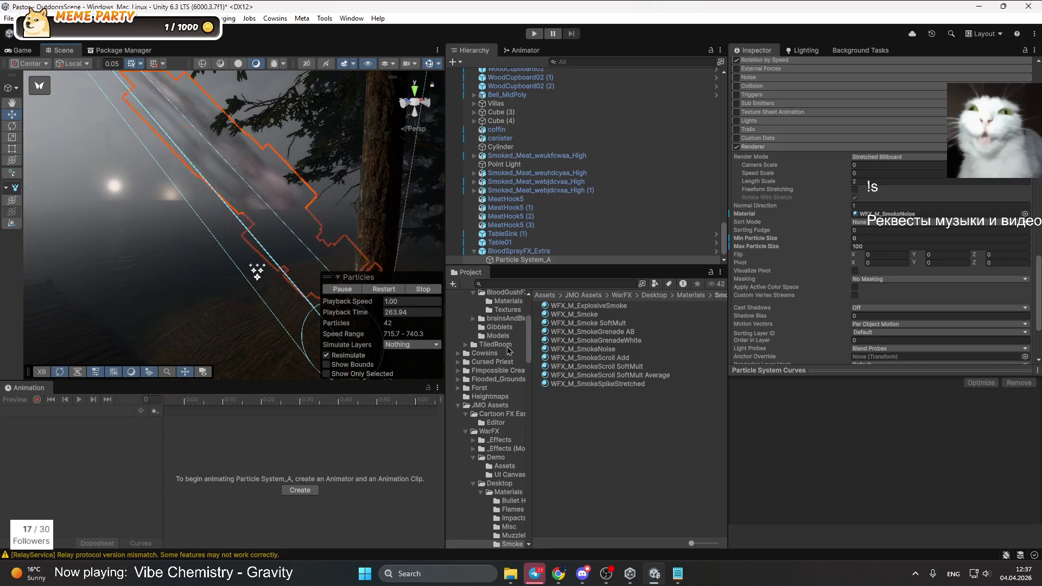
{"action": "left_click", "coordinate": [893, 215]}
{"action": "left_click_drag", "start_coordinate": [233, 233], "coordinate": [191, 177]}
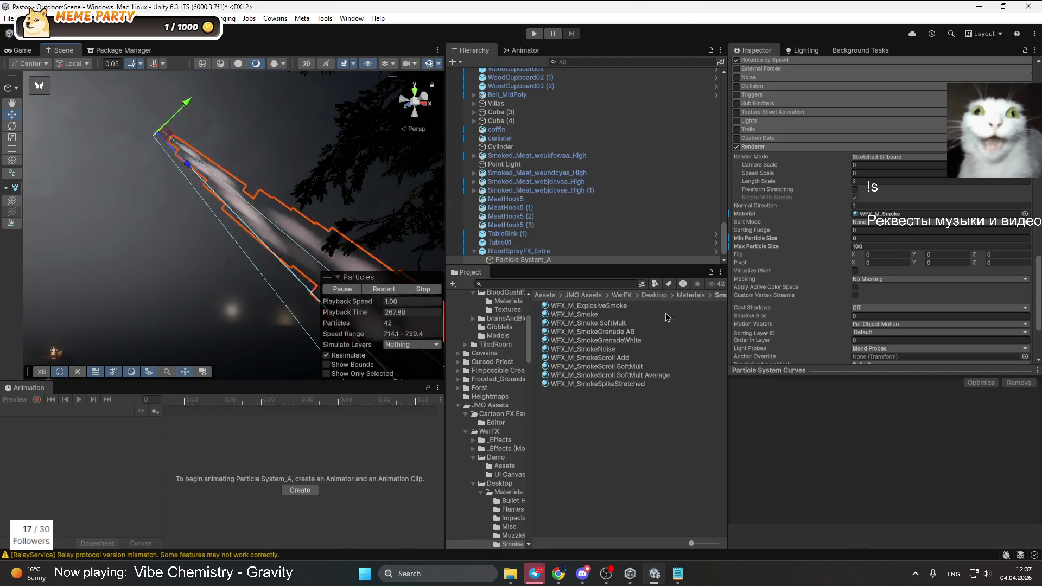
{"action": "left_click", "coordinate": [518, 250]}
{"action": "key", "text": "Delete"}
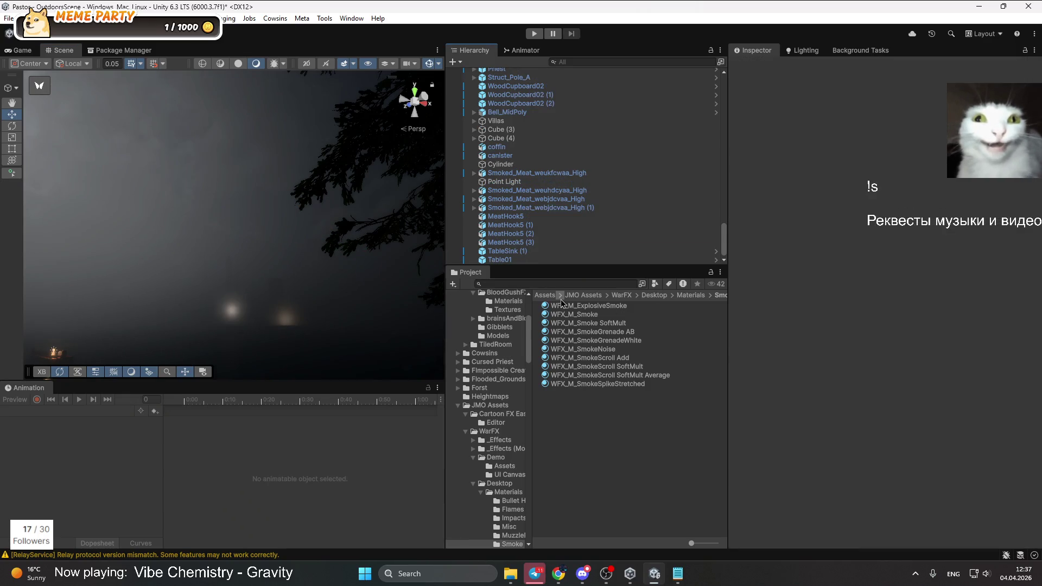
Remove the War FX package's assets from the project via the Package Manager
{"action": "left_click", "coordinate": [352, 18]}
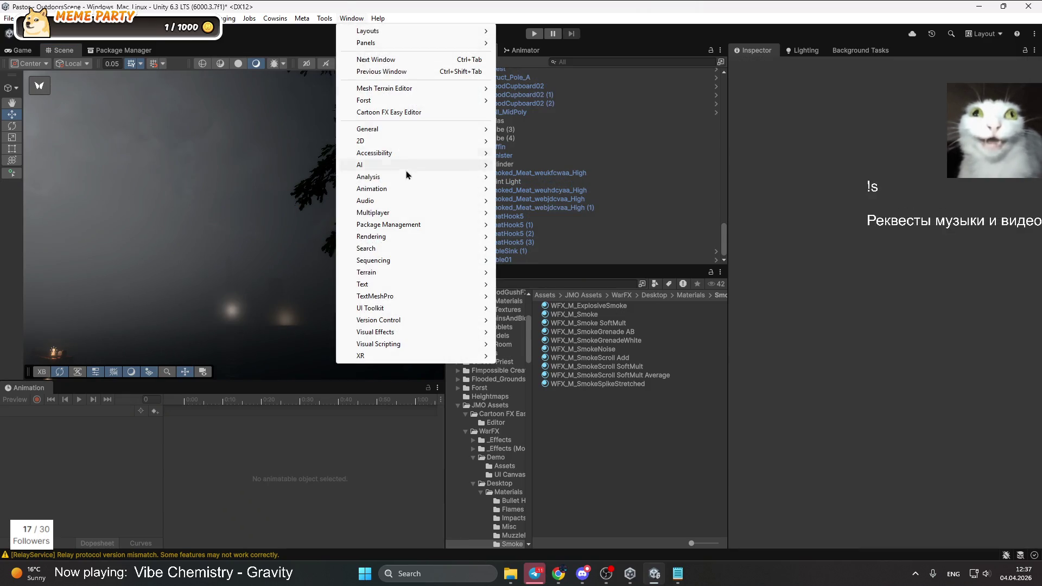
{"action": "mouse_move", "coordinate": [394, 229]}
{"action": "left_click", "coordinate": [518, 225]}
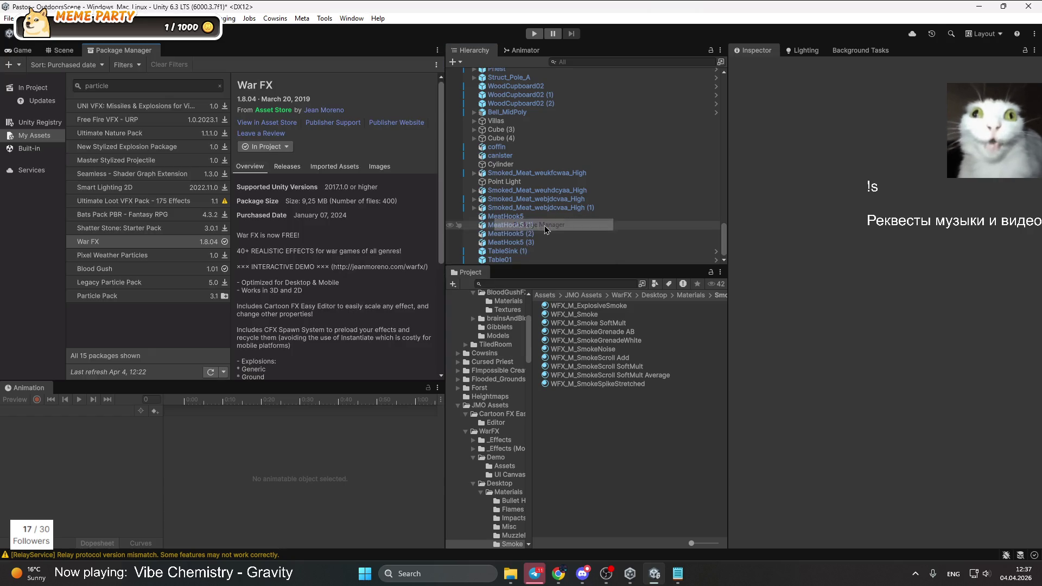
{"action": "left_click", "coordinate": [286, 147]}
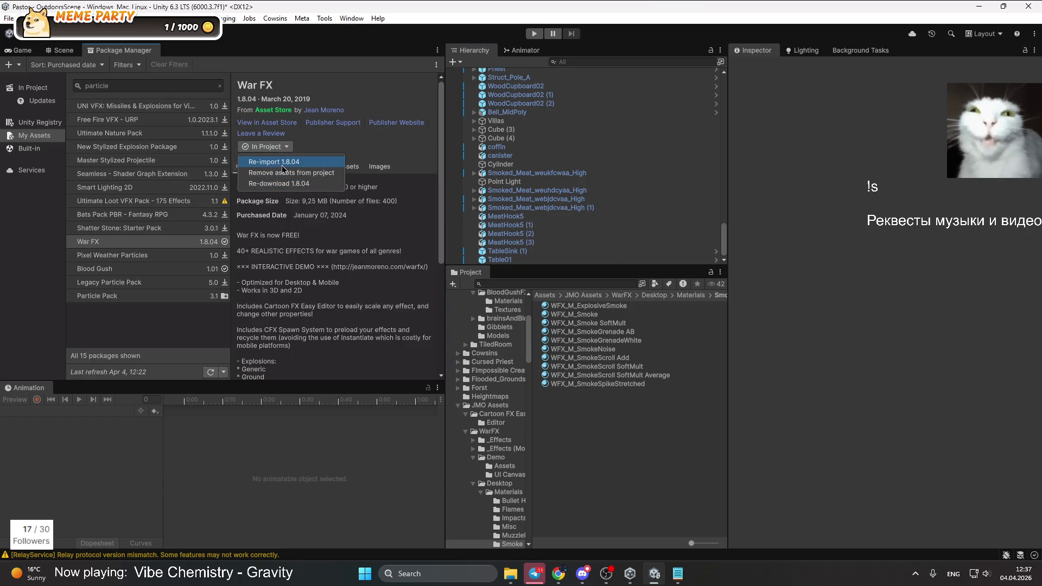
{"action": "left_click", "coordinate": [288, 173]}
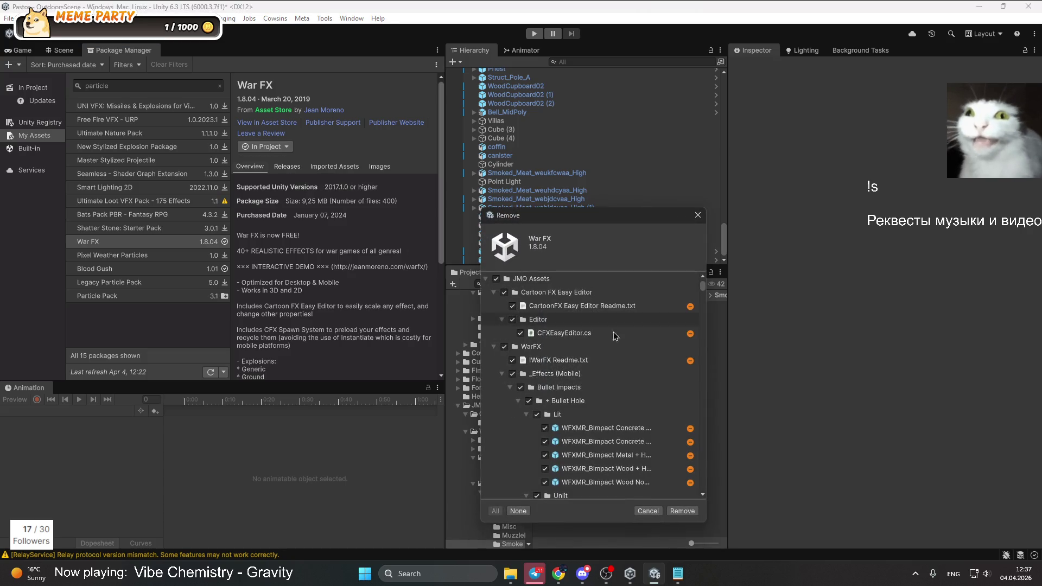
{"action": "left_click", "coordinate": [682, 510]}
{"action": "left_click", "coordinate": [549, 303]}
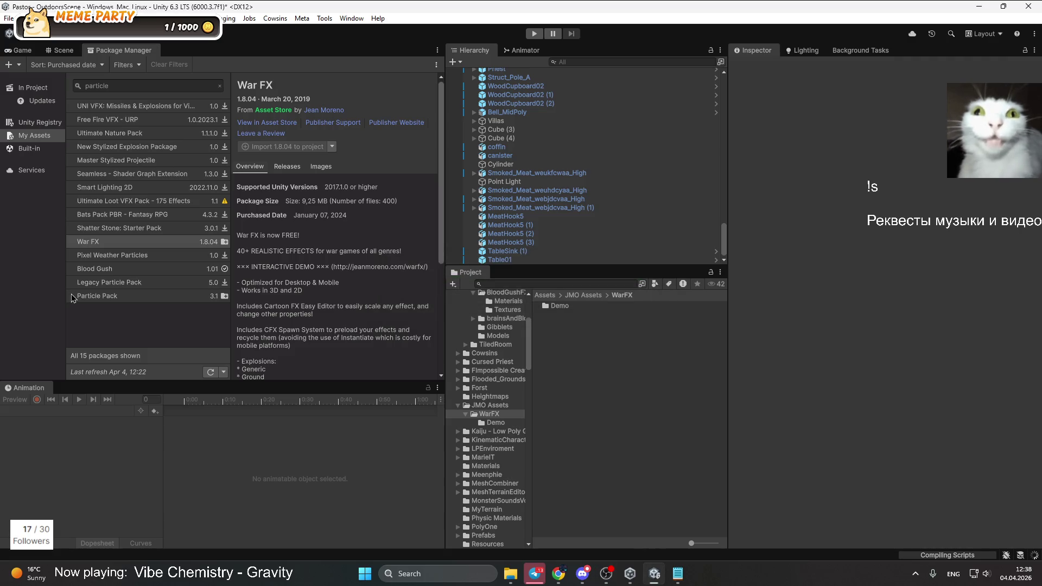
Remove the Blood Gush package's assets from the project
{"action": "left_click", "coordinate": [98, 269]}
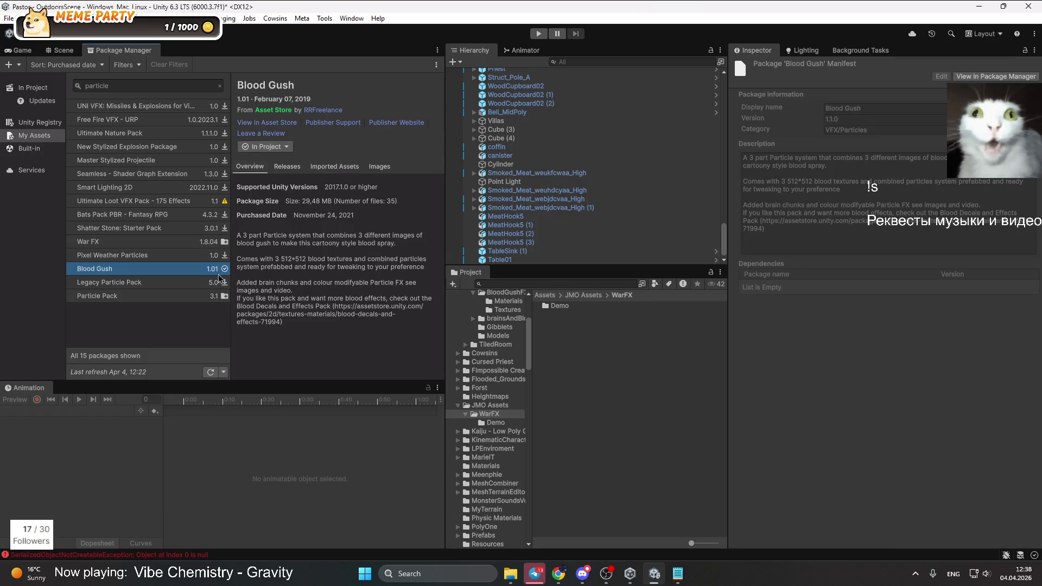
{"action": "left_click", "coordinate": [268, 147]}
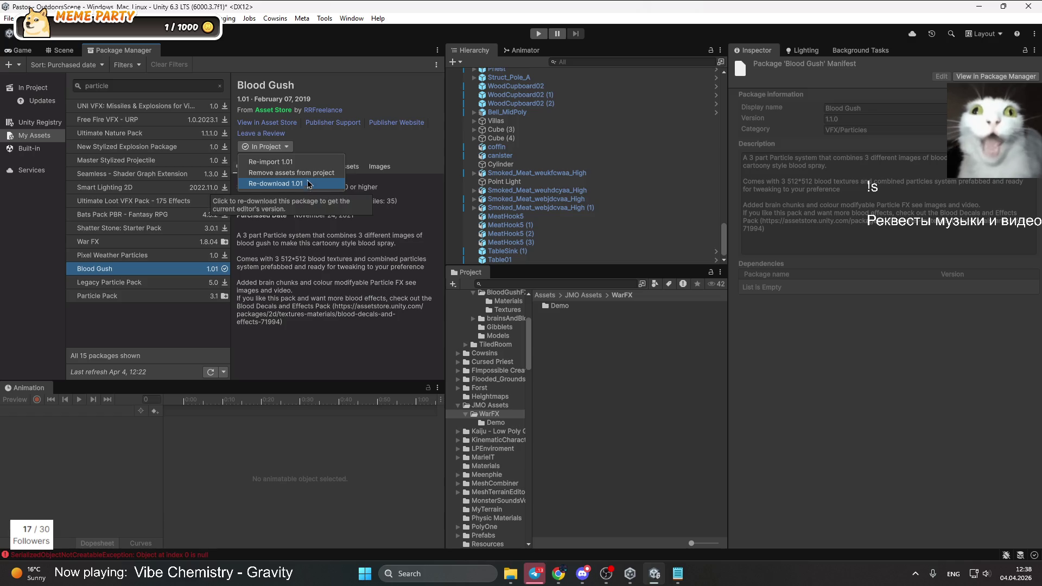
{"action": "left_click", "coordinate": [316, 184]}
{"action": "left_click", "coordinate": [681, 510]}
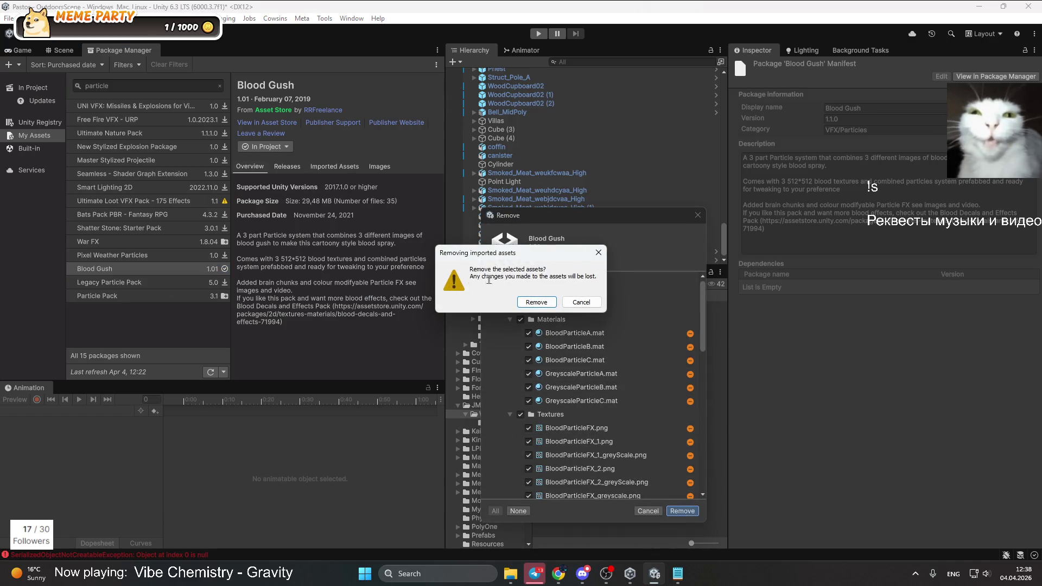
{"action": "left_click", "coordinate": [536, 304]}
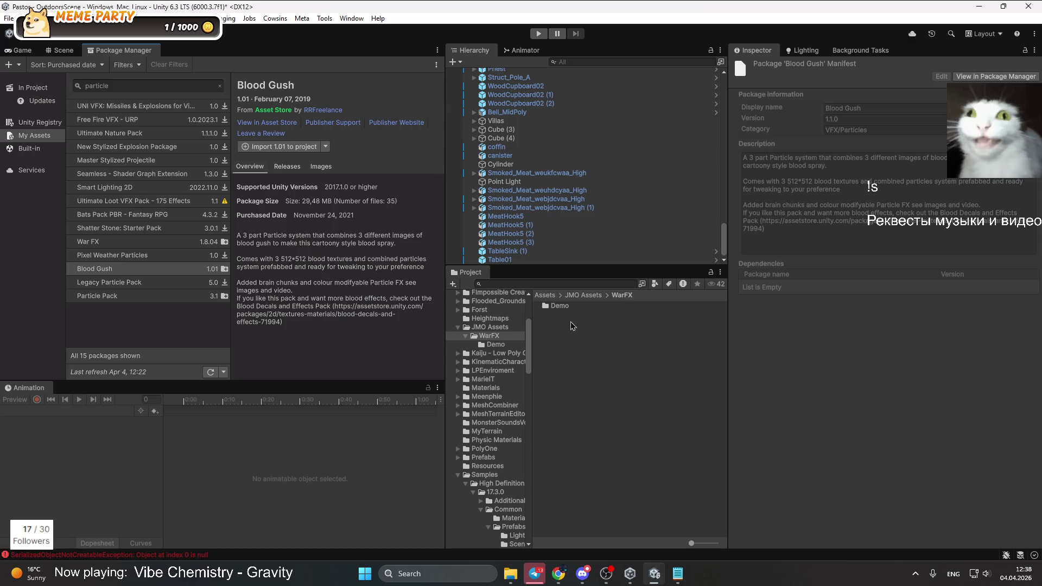
Delete the JMO Assets folder from the Assets root
{"action": "left_click", "coordinate": [546, 295]}
{"action": "left_click", "coordinate": [586, 401]}
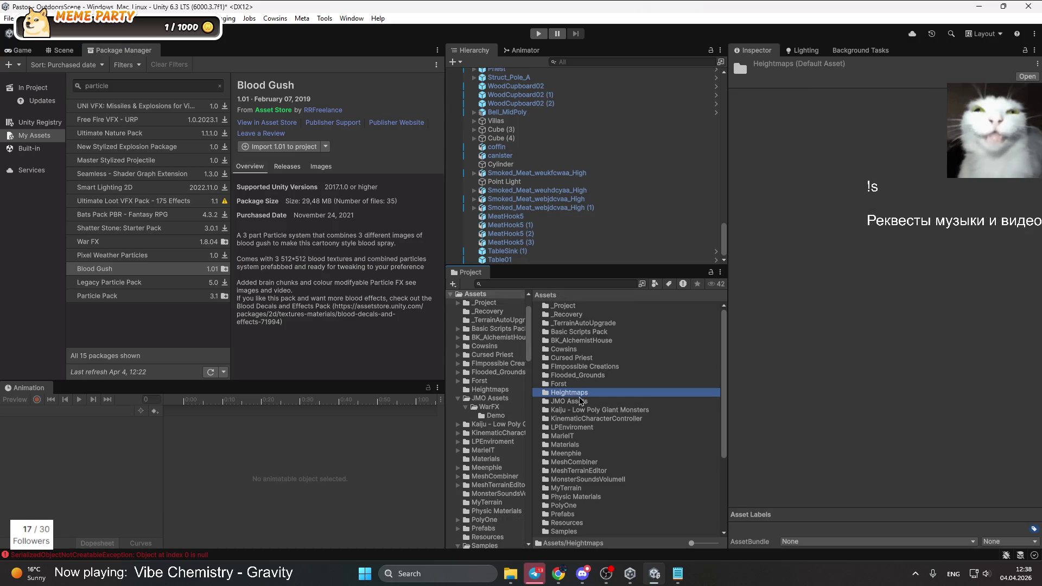
{"action": "key", "text": "Delete"}
{"action": "left_click", "coordinate": [528, 306]}
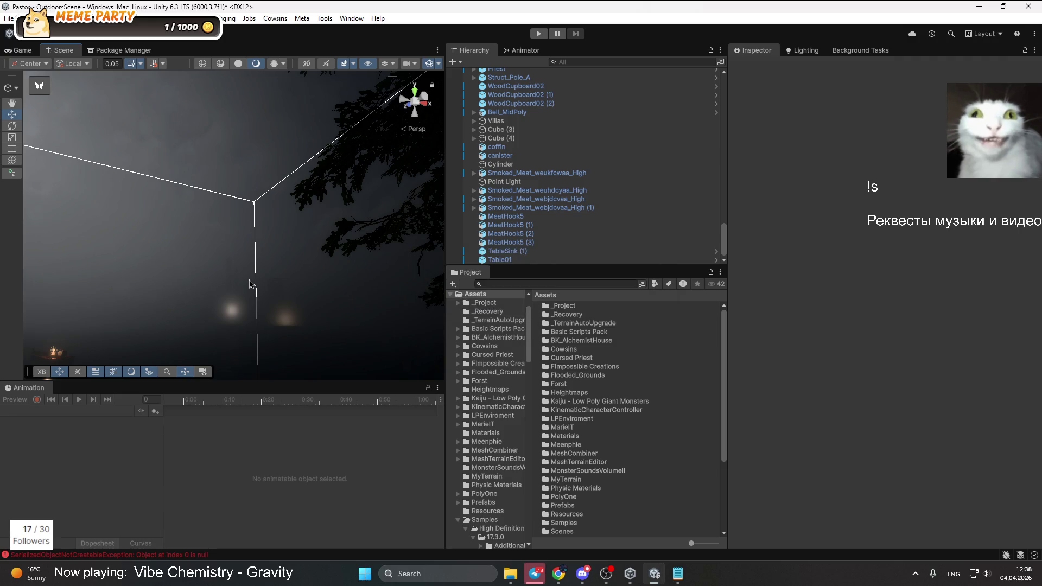
Scroll the Hierarchy up to Ice Titan (1) and select the Ice Titan to view its TitanAnimation
{"action": "scroll", "coordinate": [605, 198], "scroll_direction": "up", "scroll_amount": 10}
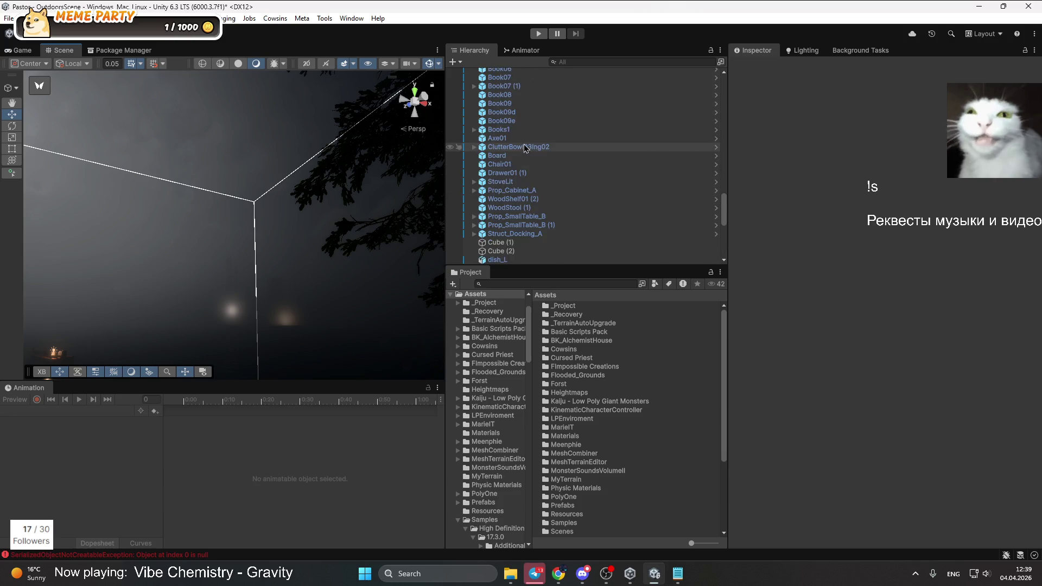
{"action": "scroll", "coordinate": [538, 151], "scroll_direction": "up", "scroll_amount": 10}
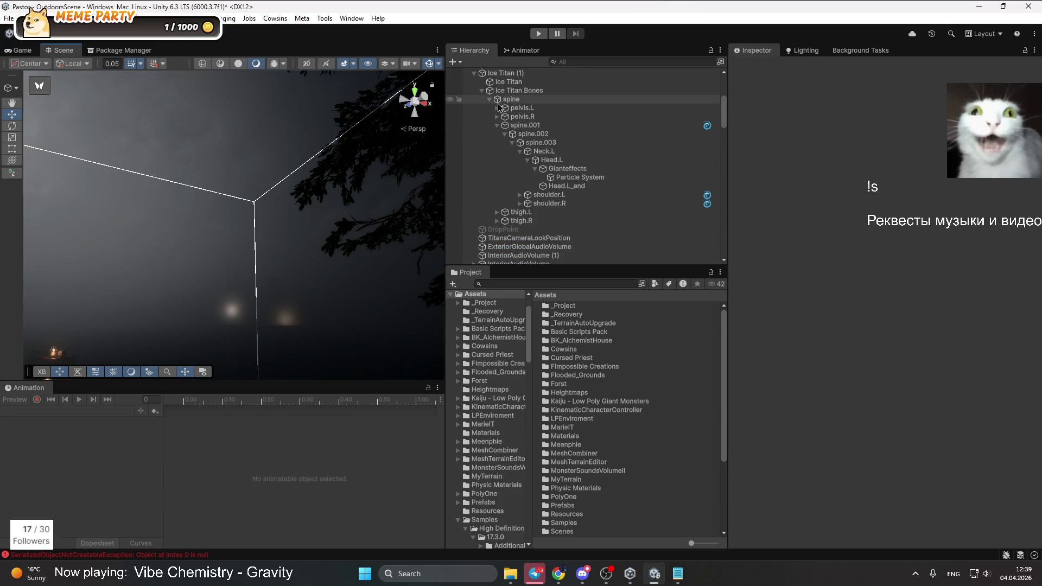
{"action": "left_click", "coordinate": [494, 97]}
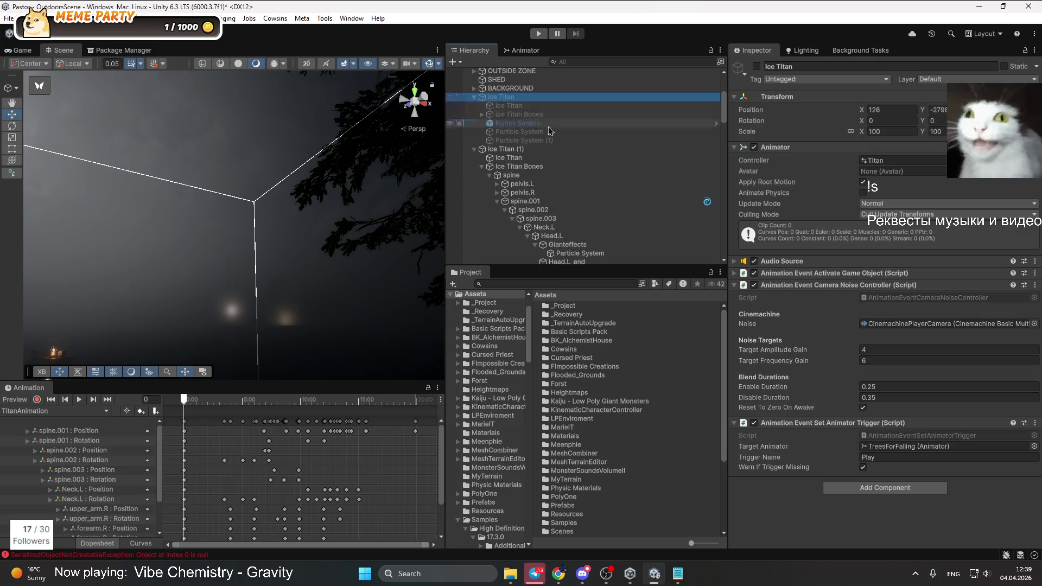
Inspect the Fumes Sample and Particle Systems, then select the Particle System under Gianteffects
{"action": "left_click", "coordinate": [547, 130]}
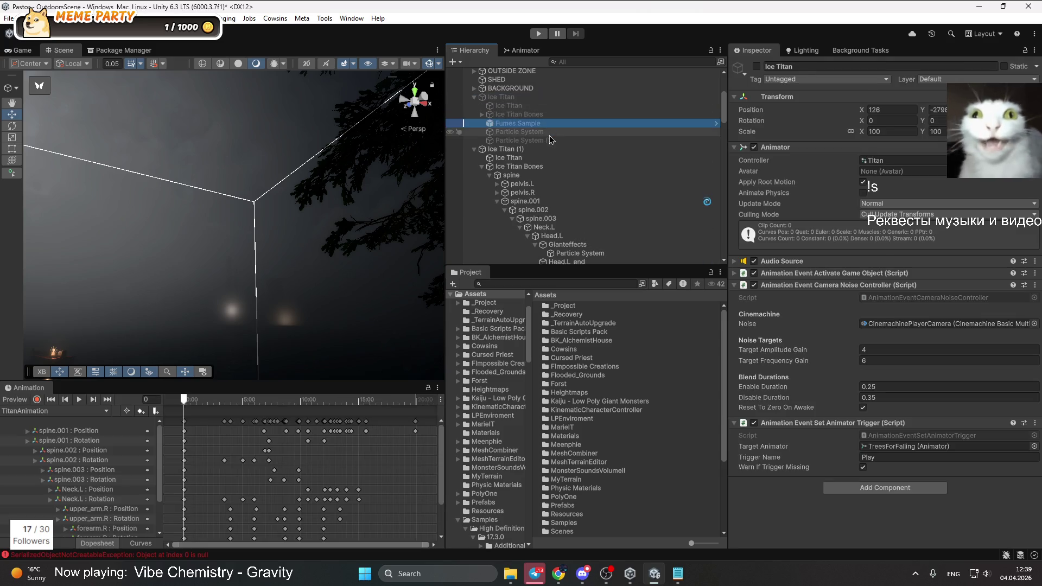
{"action": "left_click", "coordinate": [544, 124]}
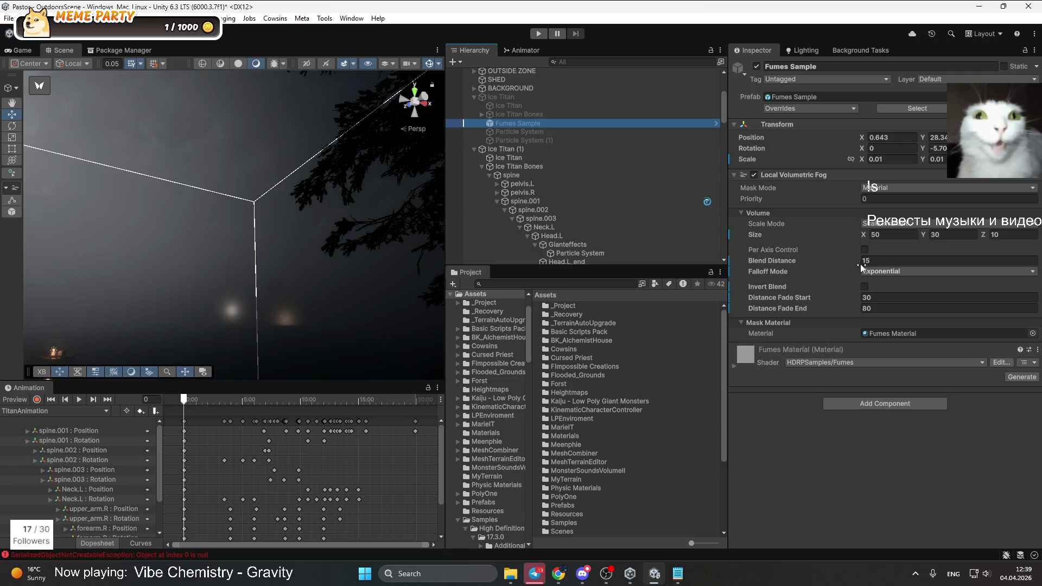
{"action": "key", "text": "Down"}
{"action": "left_click", "coordinate": [536, 142]}
{"action": "left_click", "coordinate": [540, 134]}
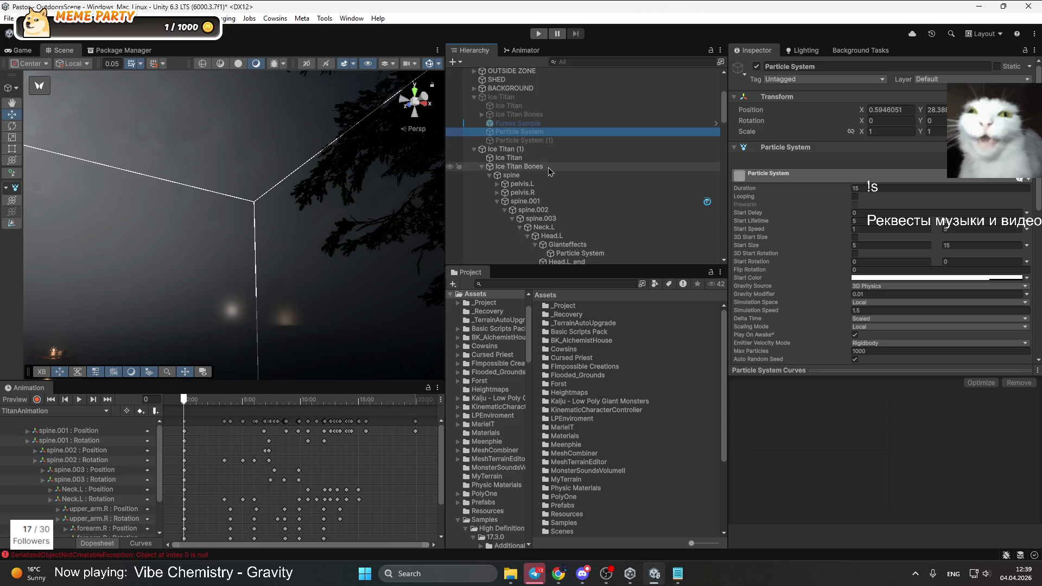
{"action": "scroll", "coordinate": [554, 174], "scroll_direction": "down", "scroll_amount": 3}
{"action": "left_click", "coordinate": [590, 156]}
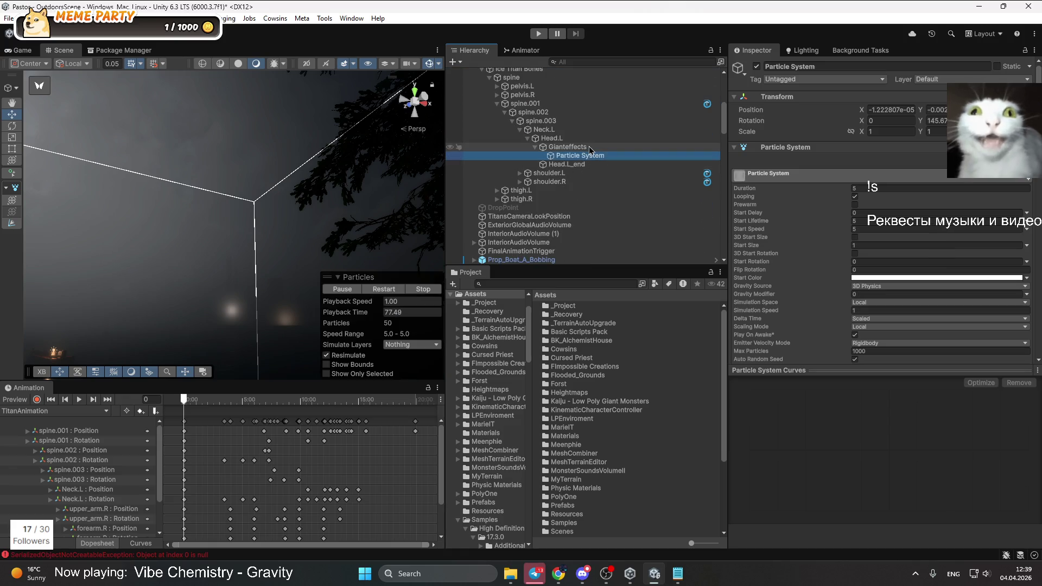
{"action": "left_click", "coordinate": [590, 150]}
{"action": "mouse_move", "coordinate": [586, 156]}
{"action": "left_mouse_down"}
{"action": "mouse_move", "coordinate": [597, 168]}
{"action": "mouse_move", "coordinate": [586, 148]}
{"action": "left_mouse_up"}
Zero its X and Y position, move it to X -43, Y -13.8, and tilt rotation X to -73.66
{"action": "double_click", "coordinate": [893, 112]}
{"action": "type", "text": "0"}
{"action": "key", "text": "Tab"}
{"action": "type", "text": "0"}
{"action": "key", "text": "Return"}
{"action": "key", "text": "w"}
{"action": "mouse_move", "coordinate": [186, 304]}
{"action": "left_mouse_down"}
{"action": "mouse_move", "coordinate": [240, 211]}
{"action": "mouse_move", "coordinate": [240, 174]}
{"action": "mouse_move", "coordinate": [216, 153]}
{"action": "mouse_move", "coordinate": [226, 251]}
{"action": "mouse_move", "coordinate": [258, 240]}
{"action": "left_mouse_up"}
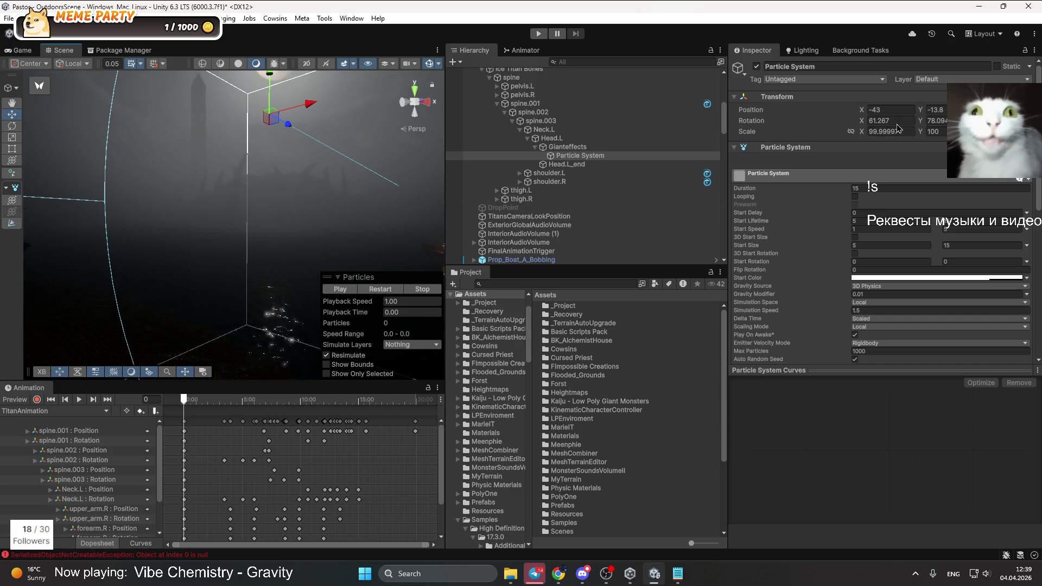
{"action": "mouse_move", "coordinate": [865, 125]}
{"action": "left_mouse_down"}
{"action": "mouse_move", "coordinate": [643, 141]}
{"action": "mouse_move", "coordinate": [837, 135]}
{"action": "left_mouse_up"}
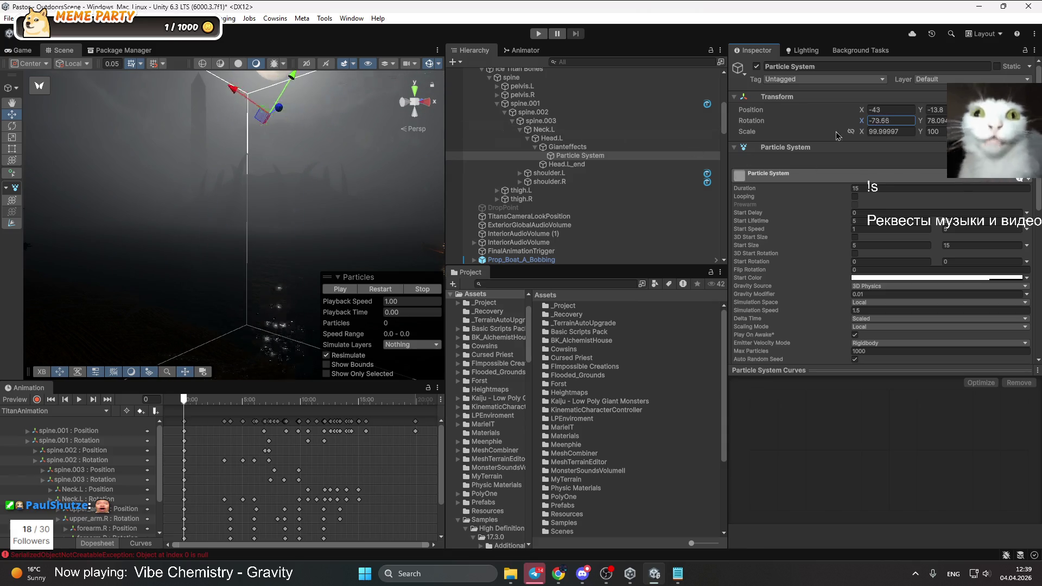
Set the Particle System's rotation X and Y to 0 and its X scale to 100
{"action": "key", "text": "Return"}
{"action": "left_click", "coordinate": [891, 121]}
{"action": "type", "text": "0"}
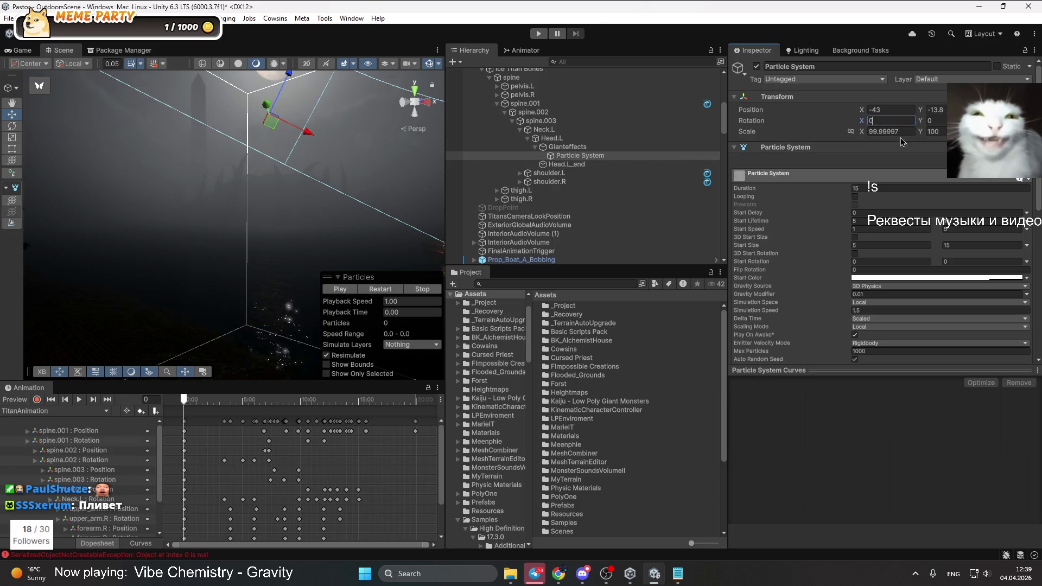
{"action": "left_click", "coordinate": [890, 132]}
{"action": "type", "text": "100"}
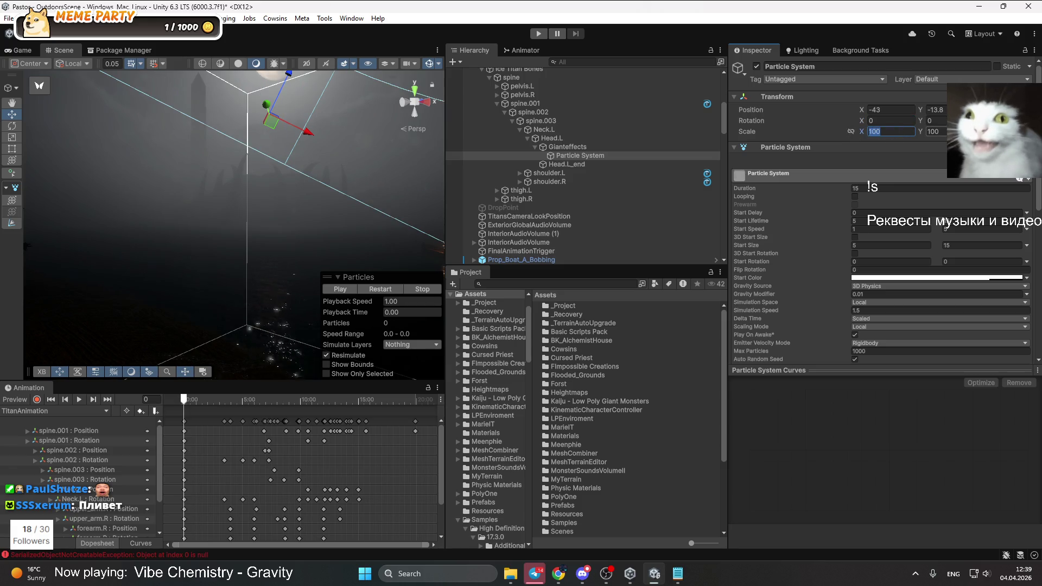
{"action": "key", "text": "Return"}
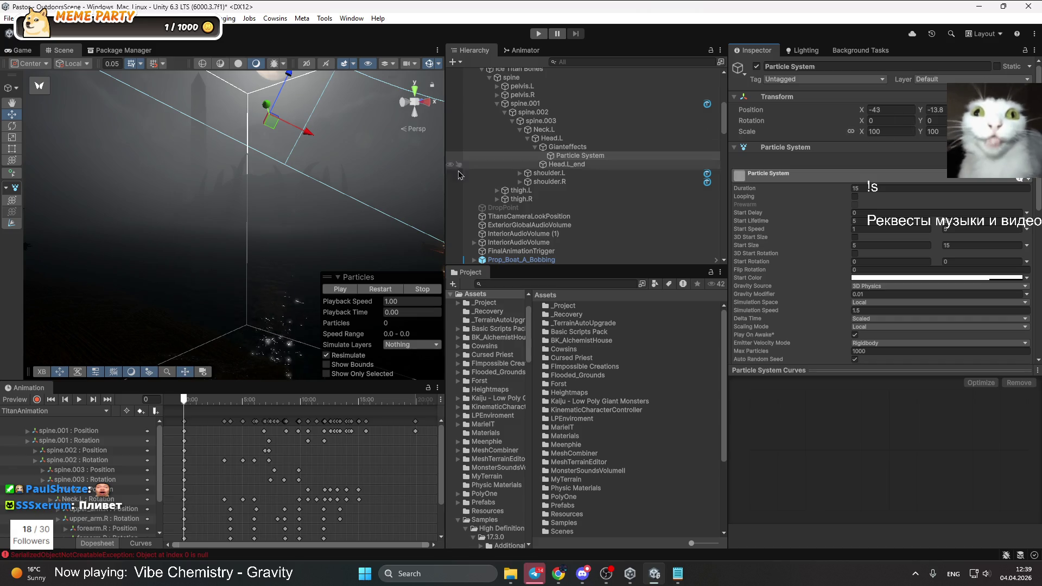
{"action": "left_click_drag", "start_coordinate": [305, 130], "coordinate": [306, 153]}
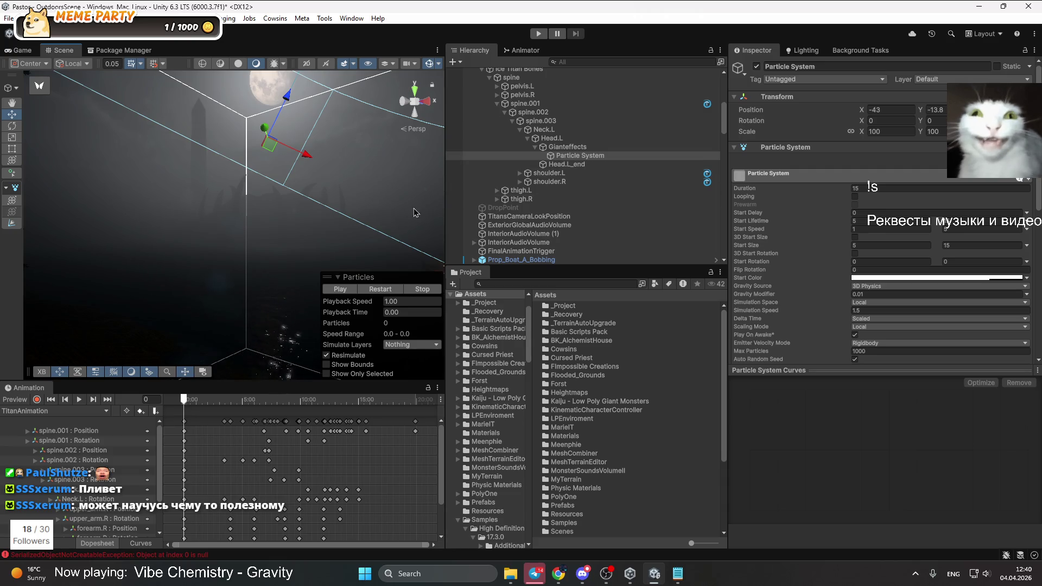
Zero Gianteffects' X rotation, then frame its Particle System in the Scene view
{"action": "left_click", "coordinate": [567, 147]}
{"action": "left_click", "coordinate": [890, 120]}
{"action": "type", "text": "0"}
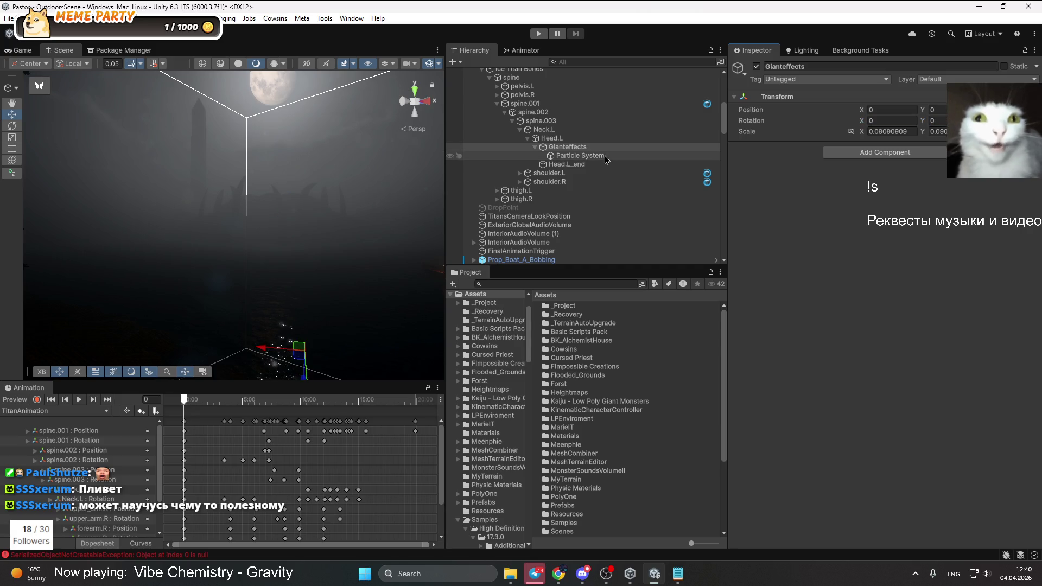
{"action": "left_click", "coordinate": [597, 158]}
{"action": "key", "text": "f"}
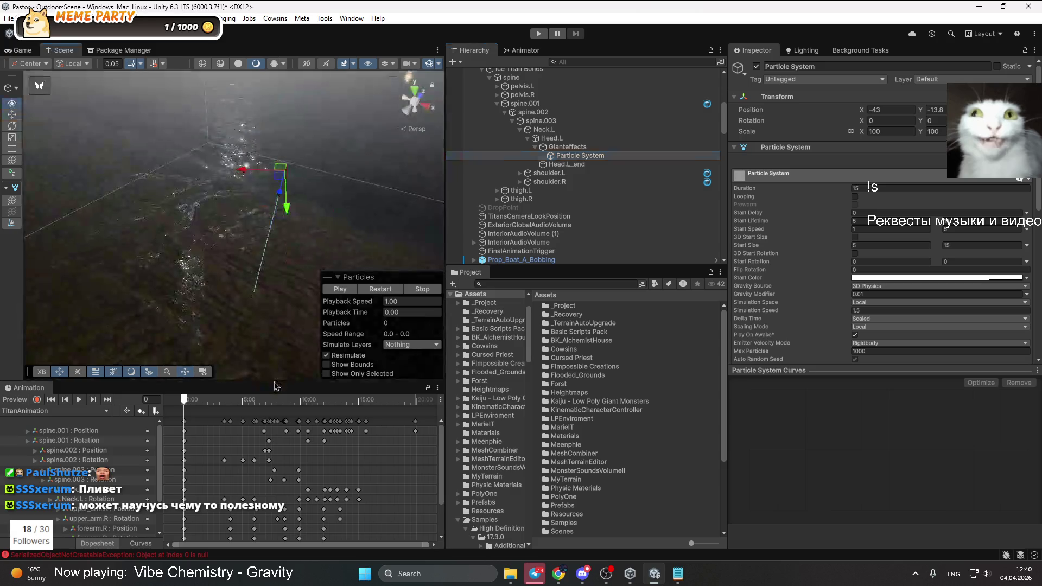
{"action": "left_click_drag", "start_coordinate": [272, 329], "coordinate": [272, 374]}
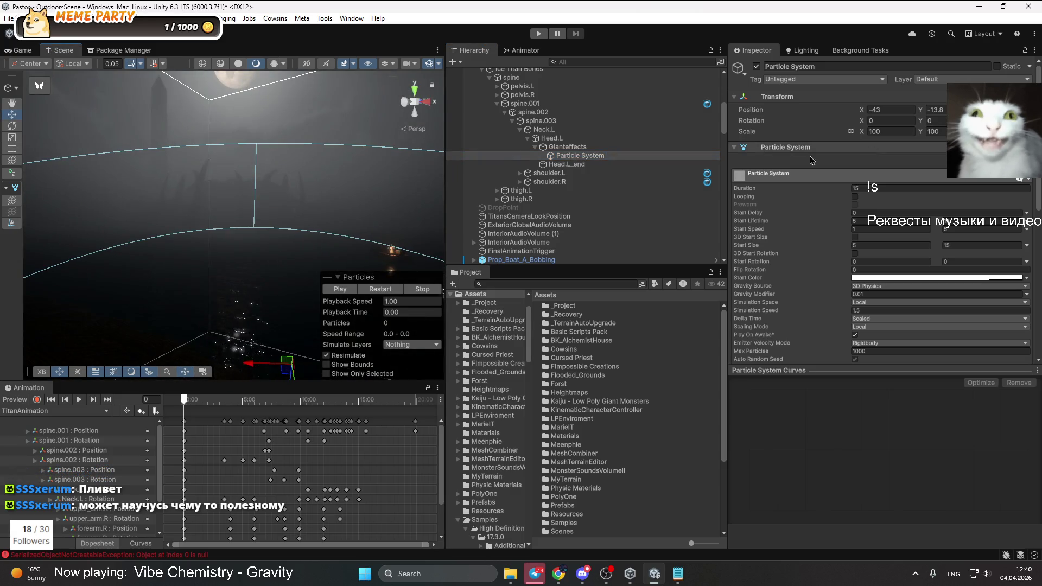
Preview the TitanReappearing animation clip on Gianteffects by scrubbing the timeline
{"action": "left_click", "coordinate": [568, 147]}
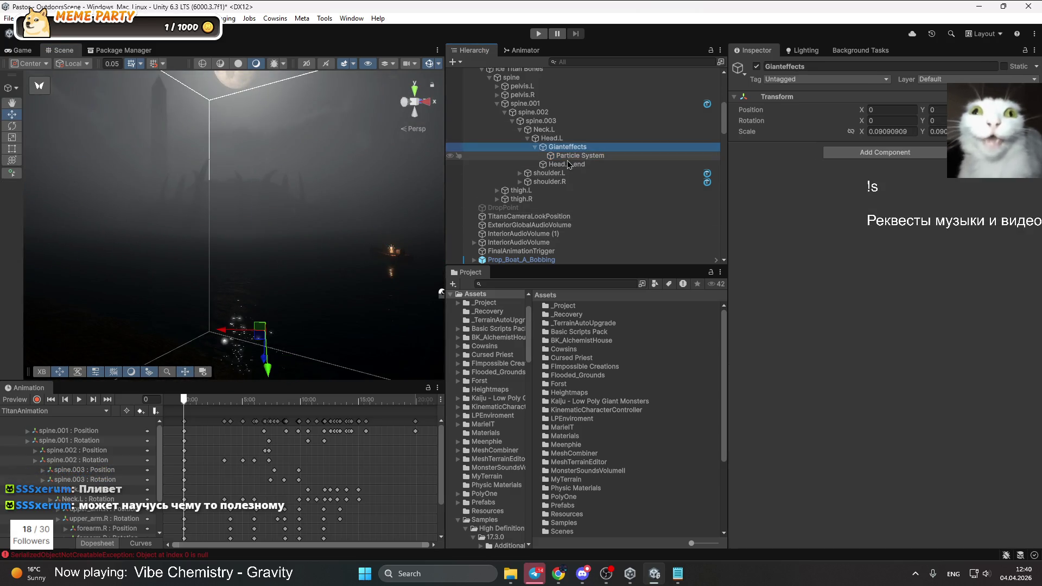
{"action": "left_click", "coordinate": [194, 400]}
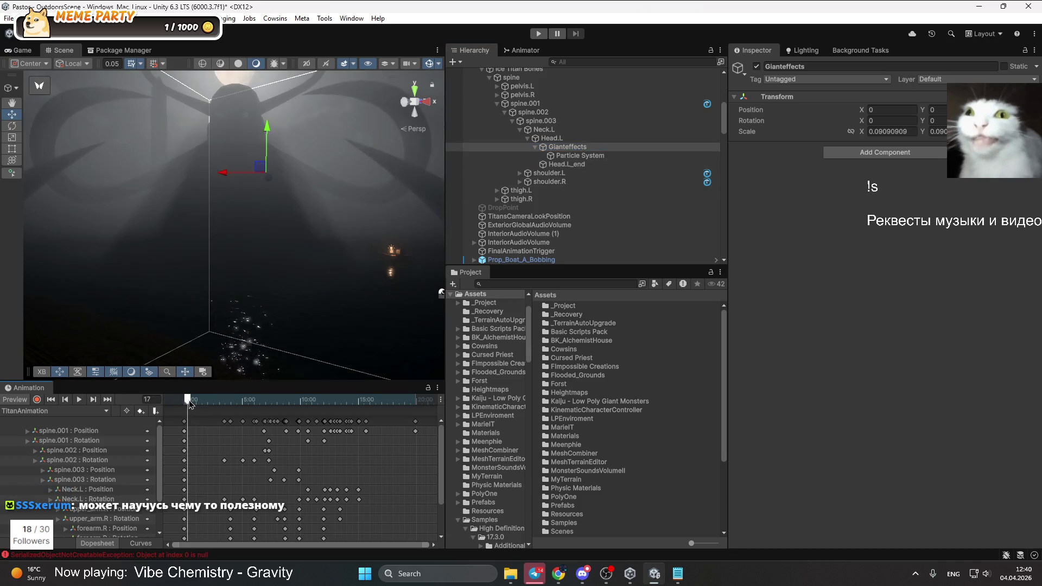
{"action": "left_click_drag", "start_coordinate": [196, 404], "coordinate": [188, 408]}
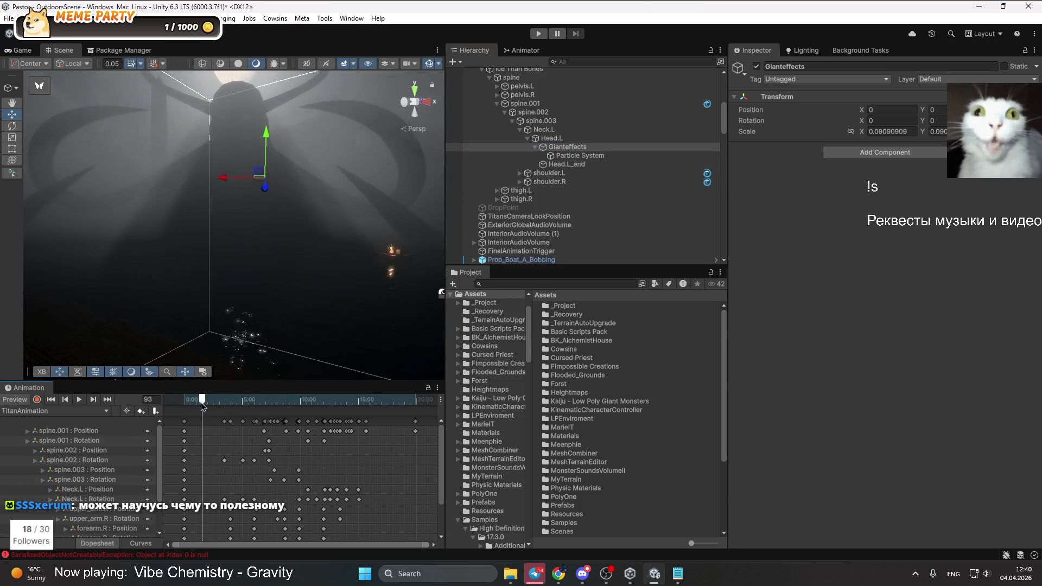
{"action": "left_click", "coordinate": [54, 411]}
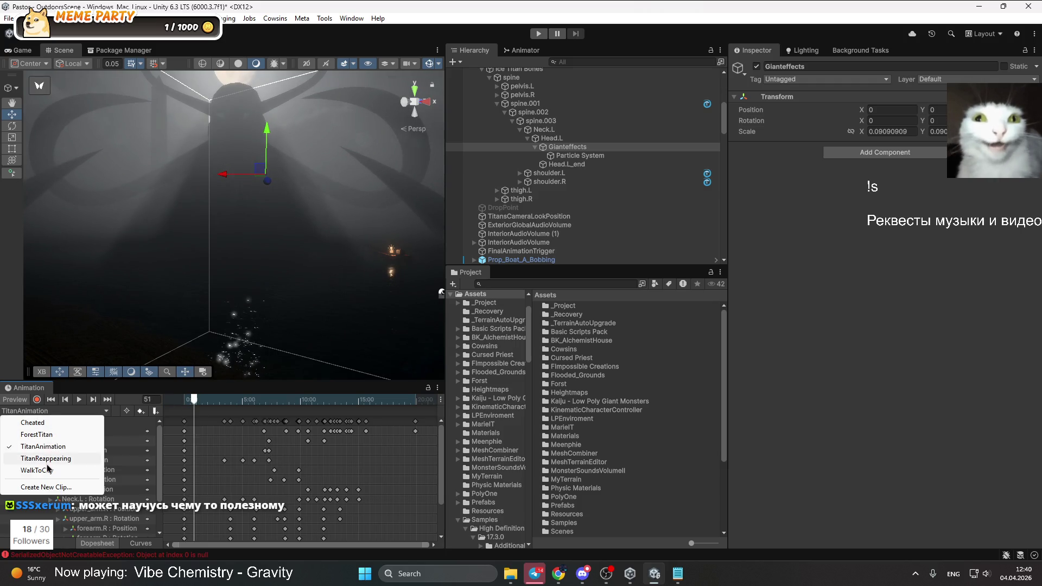
{"action": "left_click", "coordinate": [49, 458]}
{"action": "left_click_drag", "start_coordinate": [188, 401], "coordinate": [279, 396]}
Move Gianteffects to X 2.56 and reselect its Particle System
{"action": "left_click", "coordinate": [567, 147]}
{"action": "mouse_move", "coordinate": [245, 278]}
{"action": "left_mouse_down"}
{"action": "mouse_move", "coordinate": [242, 191]}
{"action": "mouse_move", "coordinate": [209, 192]}
{"action": "left_mouse_up"}
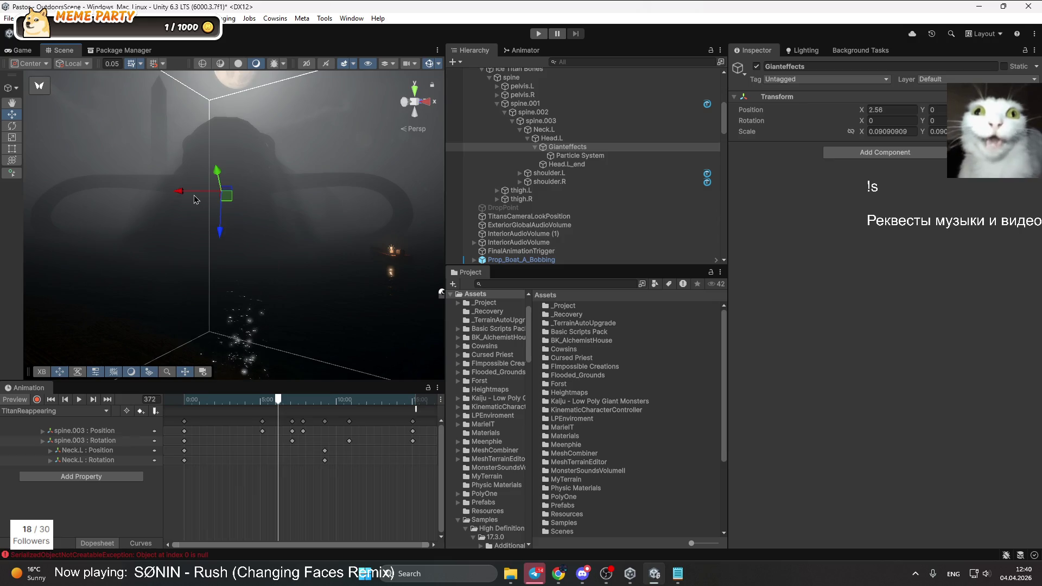
{"action": "left_click", "coordinate": [195, 239]}
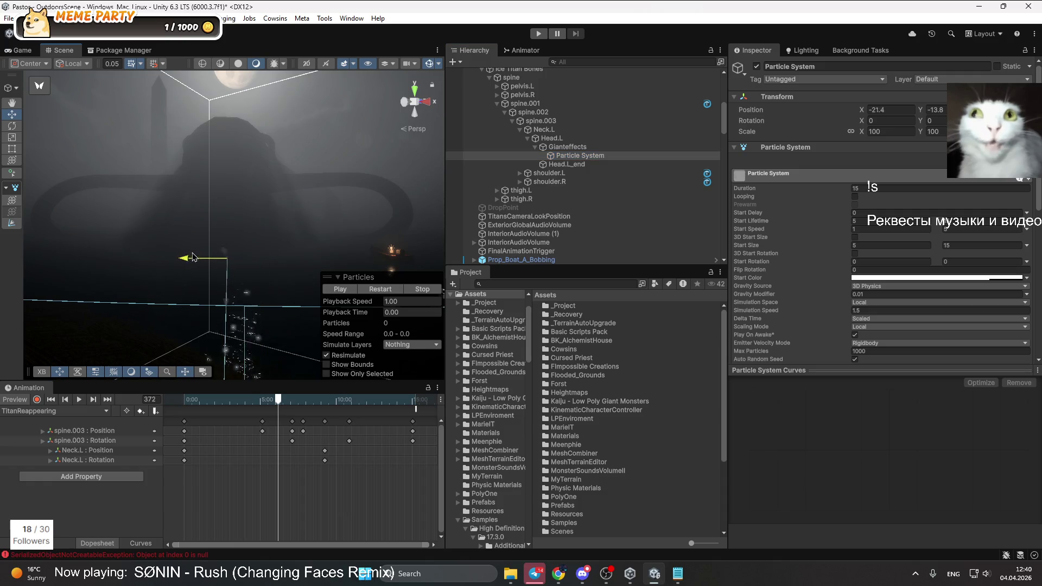
Move the Particle System to X -21.1, Y 44.98 and check its Emission settings
{"action": "mouse_move", "coordinate": [233, 264]}
{"action": "left_mouse_down"}
{"action": "mouse_move", "coordinate": [291, 270]}
{"action": "mouse_move", "coordinate": [363, 309]}
{"action": "mouse_move", "coordinate": [409, 232]}
{"action": "mouse_move", "coordinate": [358, 284]}
{"action": "mouse_move", "coordinate": [398, 278]}
{"action": "left_mouse_up"}
{"action": "mouse_move", "coordinate": [205, 270]}
{"action": "left_mouse_down"}
{"action": "mouse_move", "coordinate": [325, 246]}
{"action": "mouse_move", "coordinate": [309, 288]}
{"action": "mouse_move", "coordinate": [296, 245]}
{"action": "left_mouse_up"}
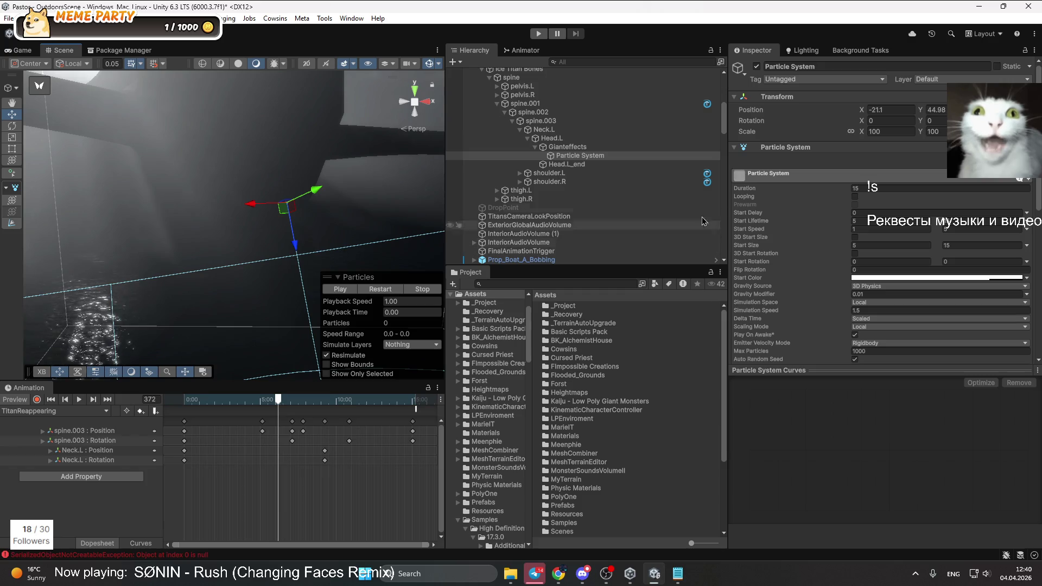
{"action": "scroll", "coordinate": [755, 277], "scroll_direction": "down", "scroll_amount": 5}
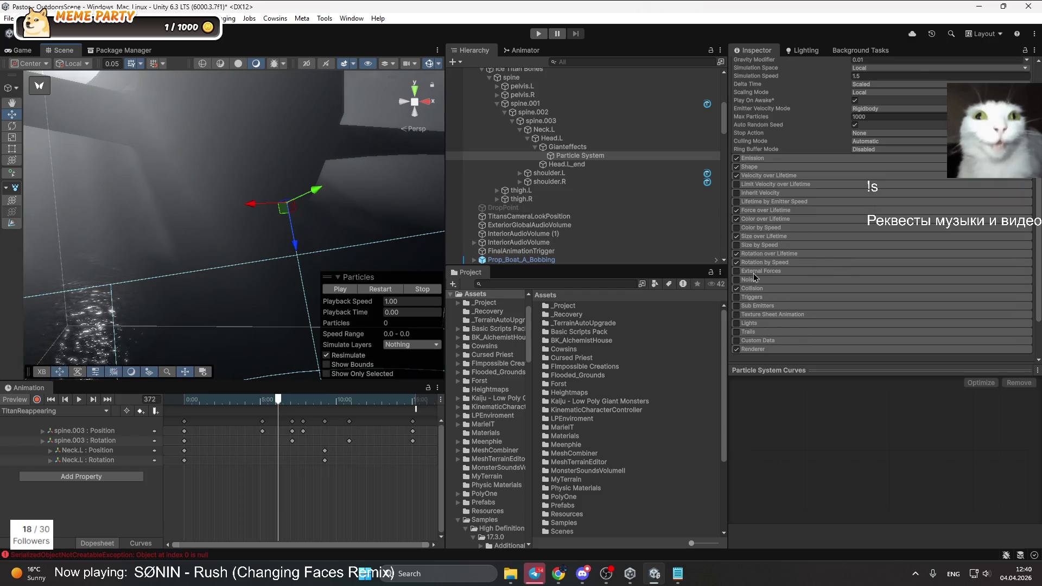
{"action": "left_click", "coordinate": [752, 158]}
{"action": "left_click", "coordinate": [880, 168]}
{"action": "left_click", "coordinate": [757, 158]}
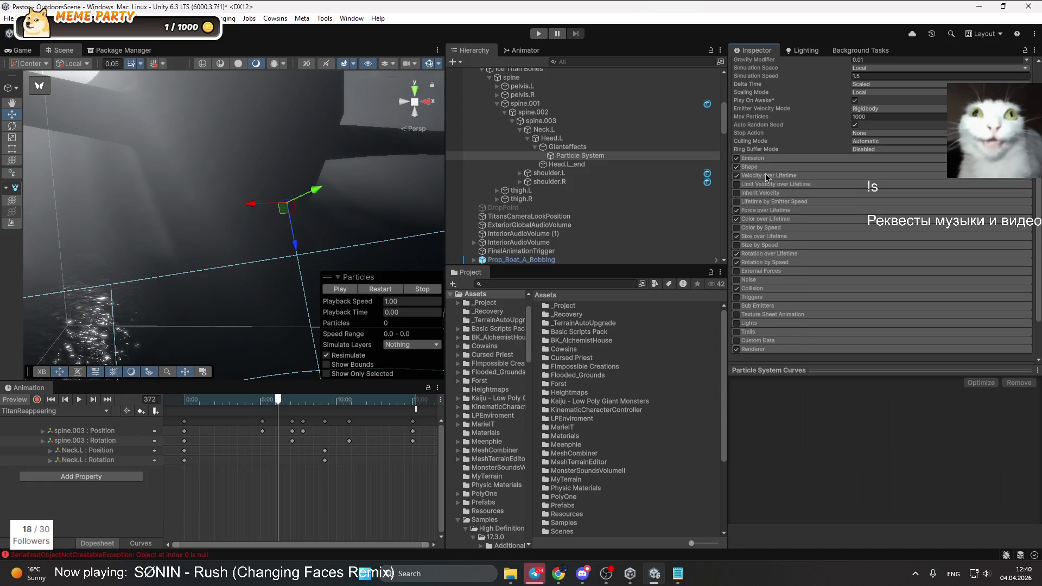
Keep the Shape module on Cone and set its angle to 1
{"action": "left_click", "coordinate": [751, 167]}
{"action": "left_click", "coordinate": [885, 177]}
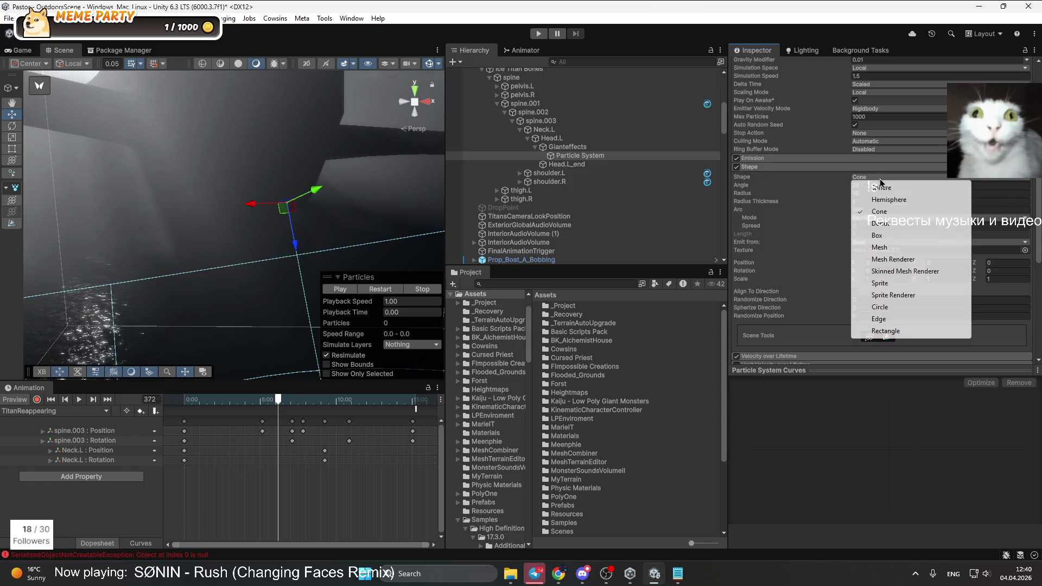
{"action": "left_click", "coordinate": [884, 216]}
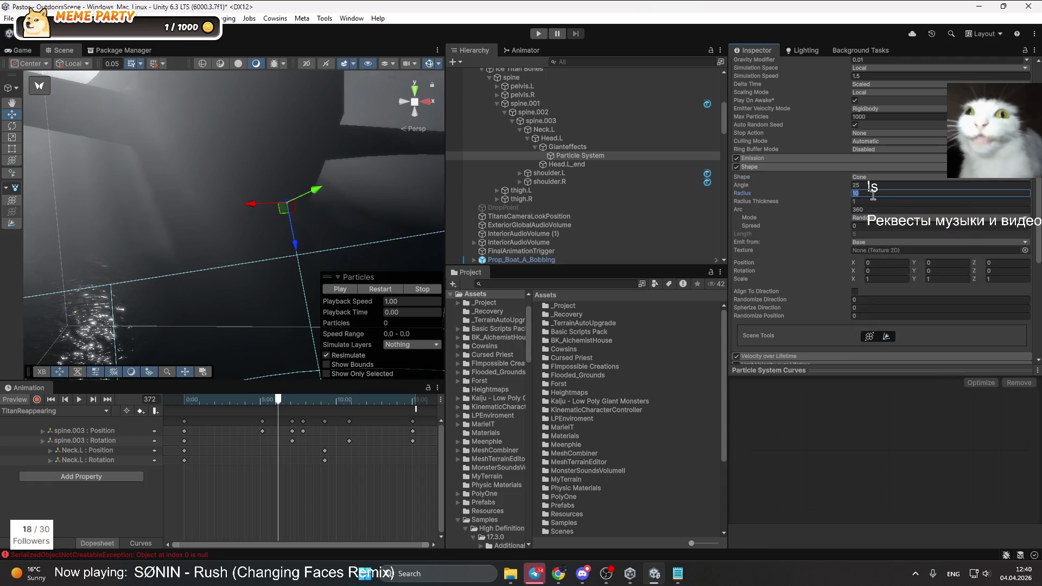
{"action": "type", "text": "1"}
{"action": "mouse_move", "coordinate": [304, 228]}
{"action": "left_mouse_down"}
{"action": "mouse_move", "coordinate": [271, 249]}
{"action": "mouse_move", "coordinate": [566, 252]}
{"action": "mouse_move", "coordinate": [638, 273]}
{"action": "left_mouse_up"}
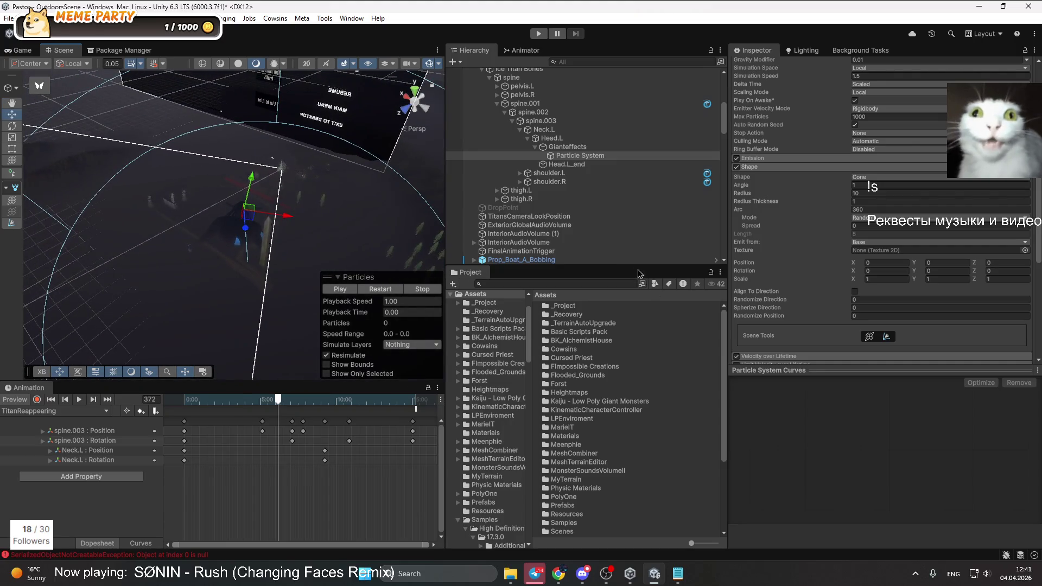
{"action": "left_click", "coordinate": [567, 147]}
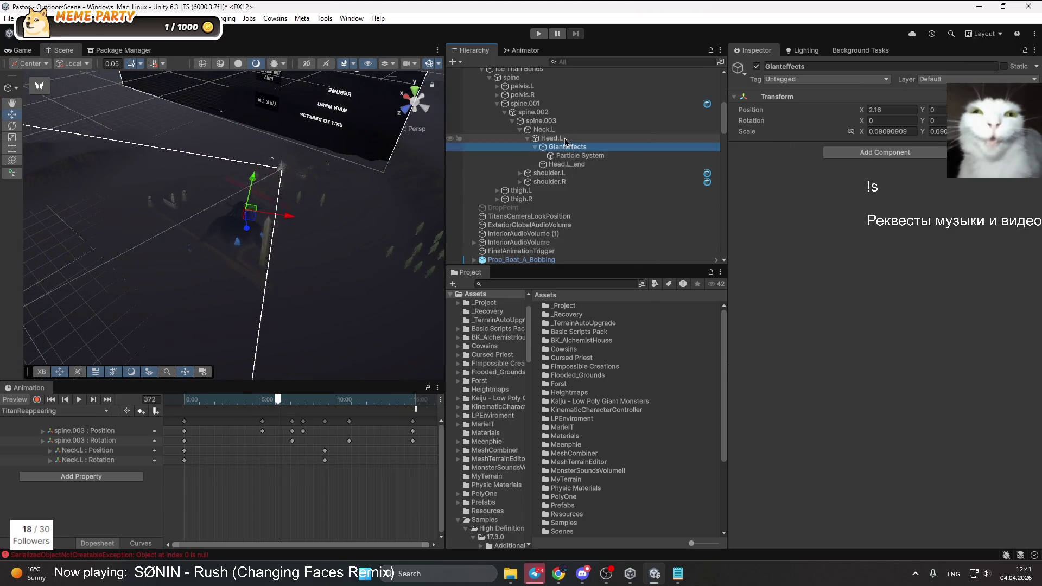
Set the Particle System's X scale to 1 and orbit to see it over the forest
{"action": "left_click", "coordinate": [579, 156]}
{"action": "left_click", "coordinate": [902, 134]}
{"action": "type", "text": "11"}
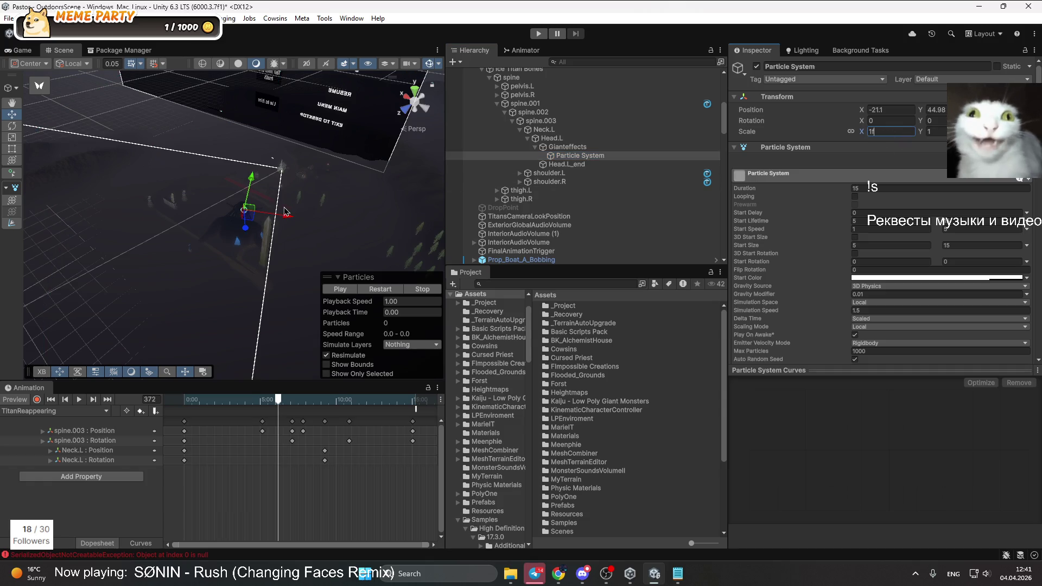
{"action": "mouse_move", "coordinate": [285, 211]}
{"action": "left_mouse_down"}
{"action": "mouse_move", "coordinate": [193, 179]}
{"action": "mouse_move", "coordinate": [22, 212]}
{"action": "left_mouse_up"}
{"action": "mouse_move", "coordinate": [300, 259]}
{"action": "left_mouse_down"}
{"action": "mouse_move", "coordinate": [304, 239]}
{"action": "mouse_move", "coordinate": [261, 236]}
{"action": "mouse_move", "coordinate": [141, 193]}
{"action": "left_mouse_up"}
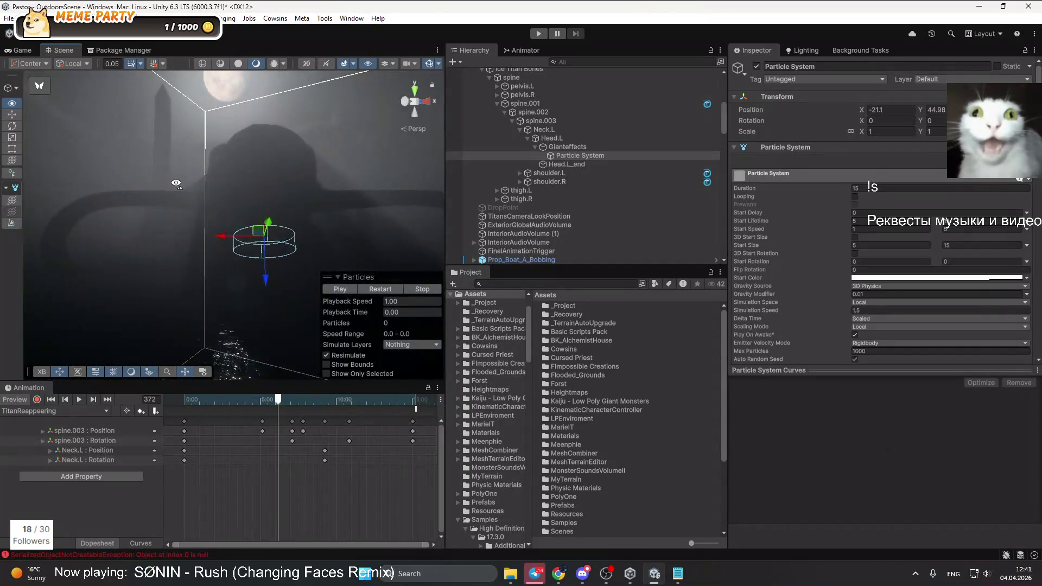
Reduce the cone arc slightly below 360 and set the cone angle to about 57.19
{"action": "scroll", "coordinate": [823, 213], "scroll_direction": "down", "scroll_amount": 8}
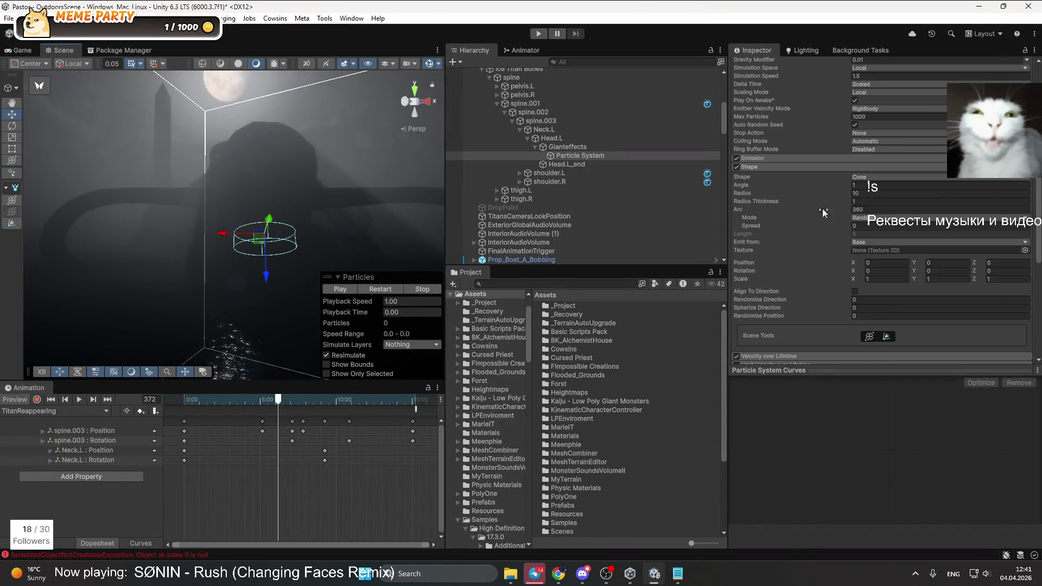
{"action": "left_click", "coordinate": [873, 210]}
{"action": "left_click_drag", "start_coordinate": [826, 207], "coordinate": [763, 197]}
{"action": "left_click_drag", "start_coordinate": [758, 186], "coordinate": [816, 203]}
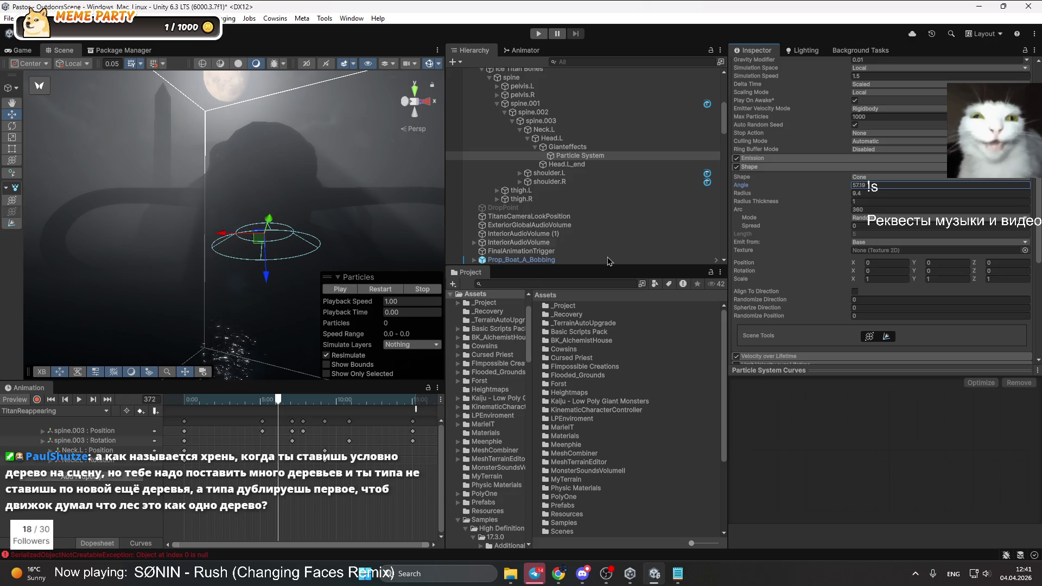
Pan and orbit the Scene view out to the foggy forest and church, then select the terrain
{"action": "left_click_drag", "start_coordinate": [282, 218], "coordinate": [260, 218]}
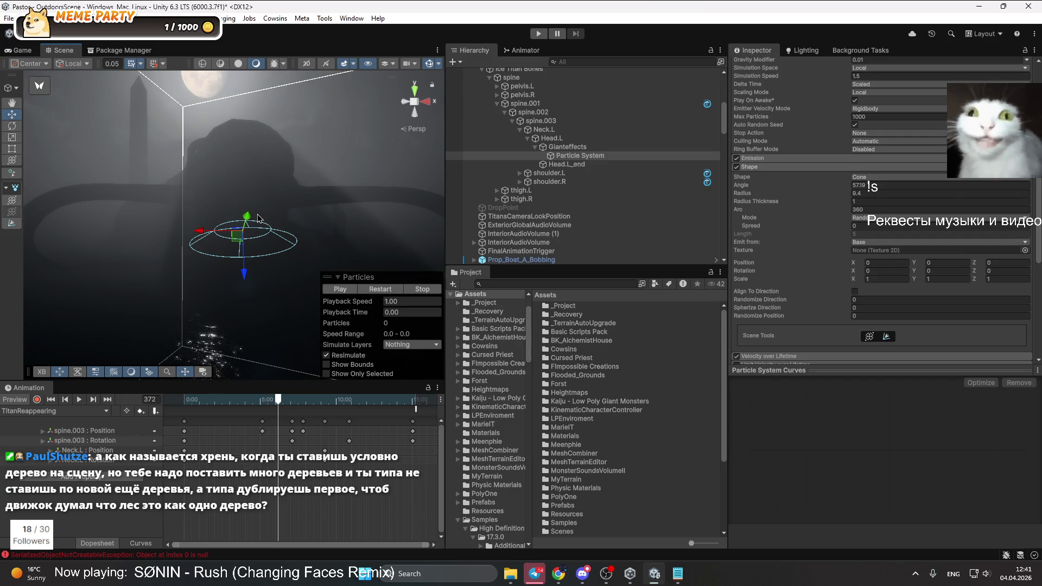
{"action": "mouse_move", "coordinate": [200, 176]}
{"action": "left_mouse_down"}
{"action": "mouse_move", "coordinate": [944, 245]}
{"action": "mouse_move", "coordinate": [267, 204]}
{"action": "mouse_move", "coordinate": [209, 226]}
{"action": "mouse_move", "coordinate": [162, 218]}
{"action": "mouse_move", "coordinate": [457, 278]}
{"action": "mouse_move", "coordinate": [239, 231]}
{"action": "mouse_move", "coordinate": [221, 250]}
{"action": "left_mouse_up"}
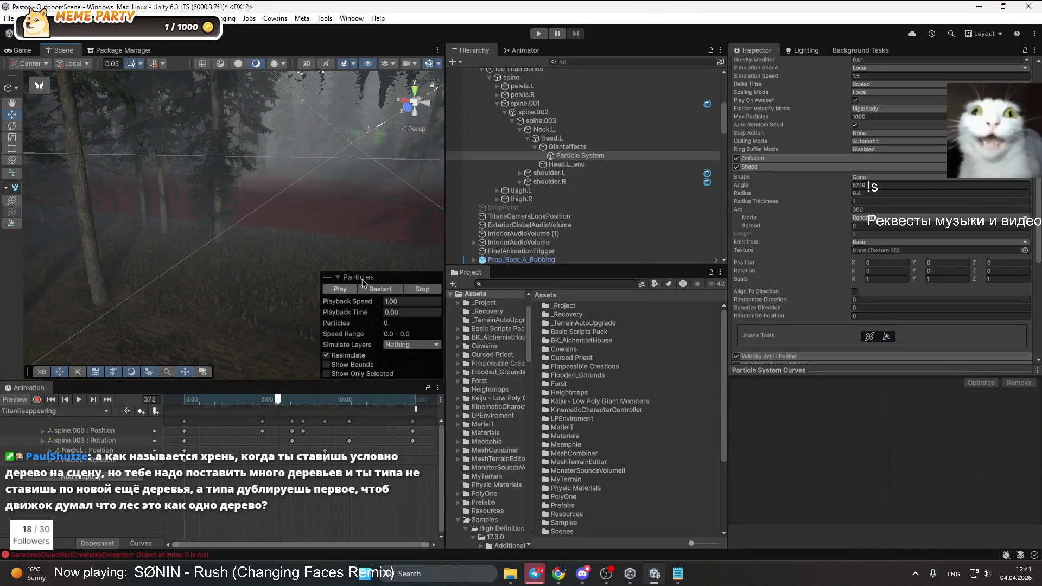
{"action": "mouse_move", "coordinate": [270, 278]}
{"action": "left_mouse_down"}
{"action": "mouse_move", "coordinate": [294, 200]}
{"action": "mouse_move", "coordinate": [381, 305]}
{"action": "mouse_move", "coordinate": [429, 271]}
{"action": "left_mouse_up"}
{"action": "mouse_move", "coordinate": [337, 255]}
{"action": "left_mouse_down"}
{"action": "mouse_move", "coordinate": [282, 282]}
{"action": "mouse_move", "coordinate": [118, 262]}
{"action": "mouse_move", "coordinate": [163, 244]}
{"action": "left_mouse_up"}
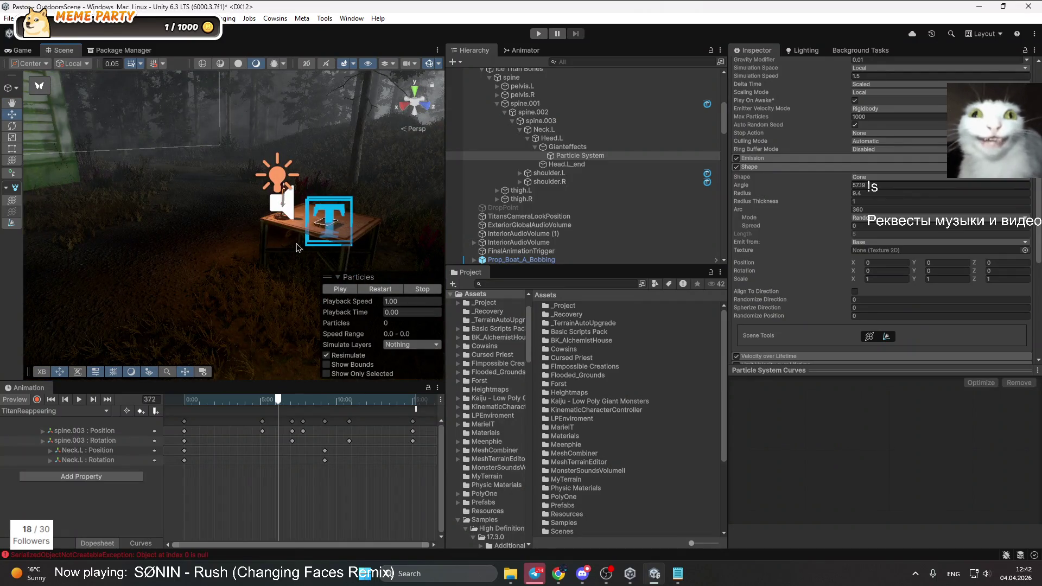
{"action": "left_click", "coordinate": [266, 279]}
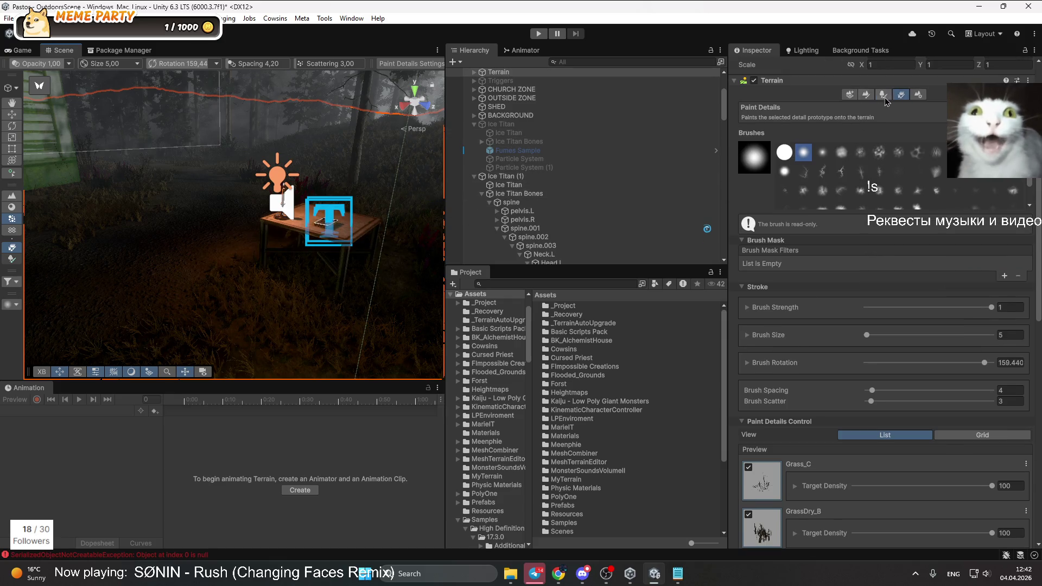
Expand the terrain's Heather_A detail, locate its prefab and expand the Heather material
{"action": "scroll", "coordinate": [783, 321], "scroll_direction": "down", "scroll_amount": 5}
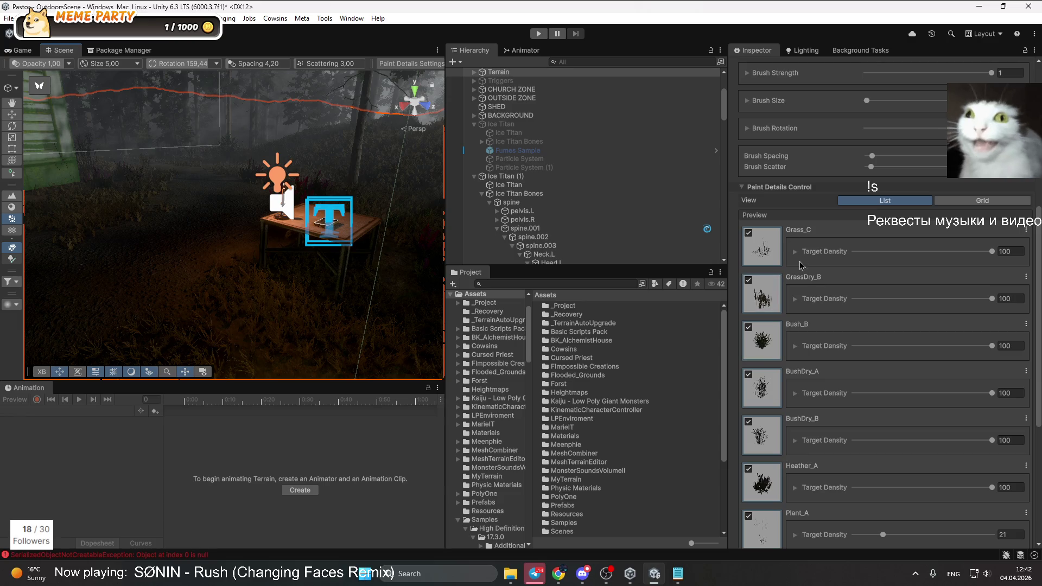
{"action": "scroll", "coordinate": [799, 271], "scroll_direction": "down", "scroll_amount": 4}
{"action": "left_click", "coordinate": [796, 312]}
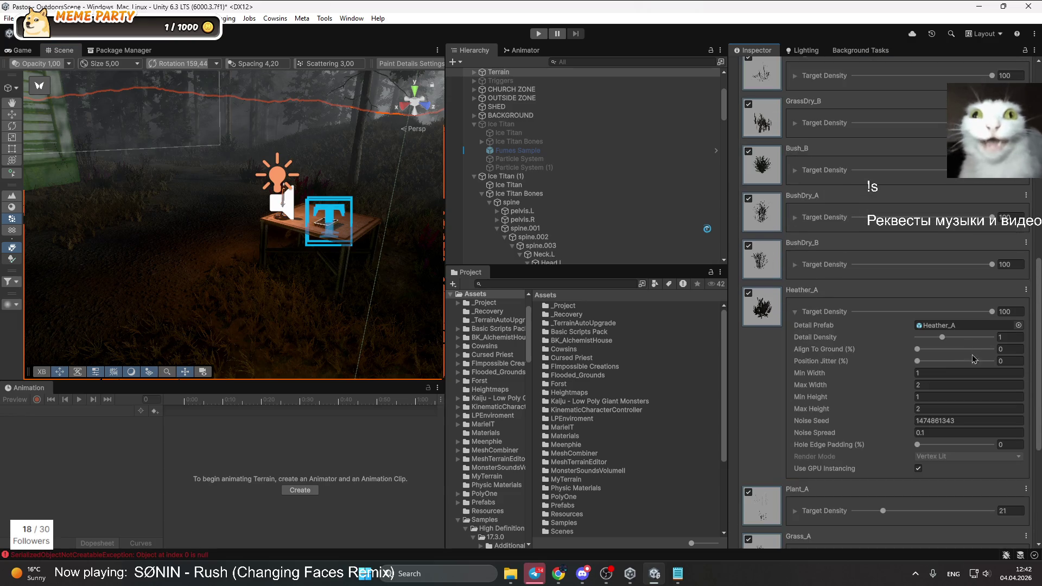
{"action": "left_click", "coordinate": [948, 326]}
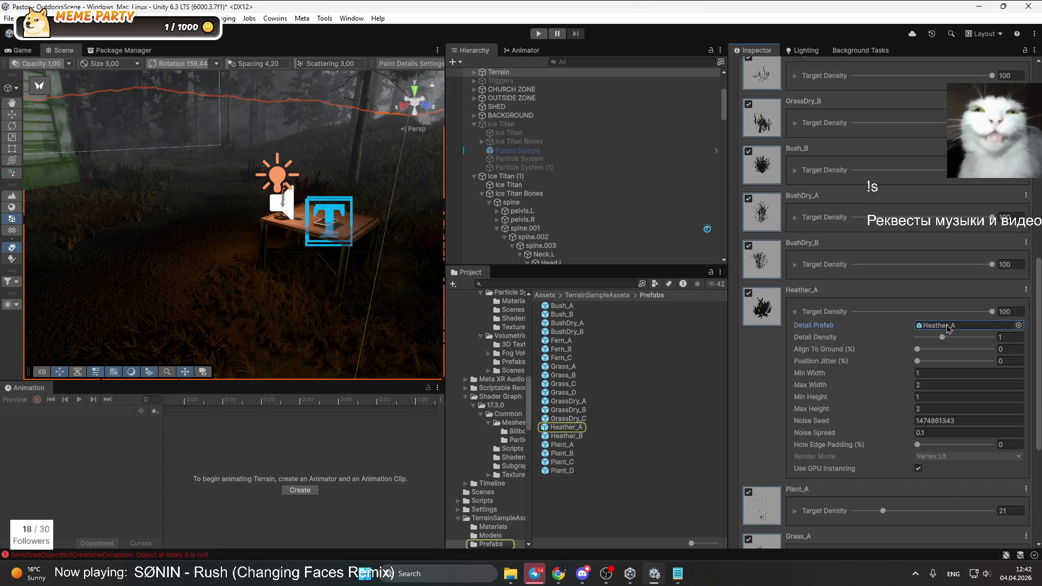
{"action": "left_click", "coordinate": [565, 427]}
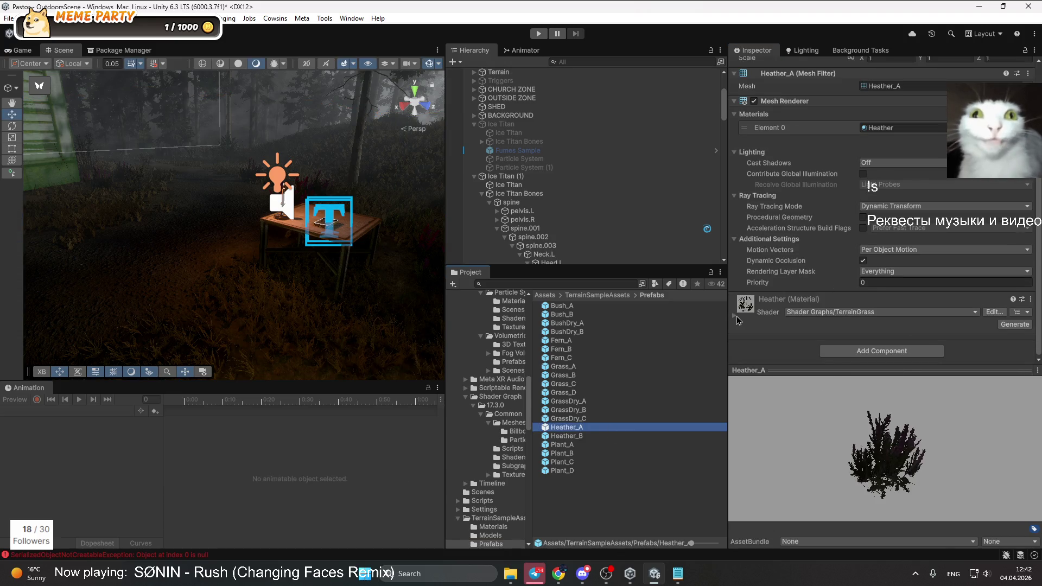
{"action": "left_click", "coordinate": [736, 317]}
{"action": "scroll", "coordinate": [865, 275], "scroll_direction": "down", "scroll_amount": 10}
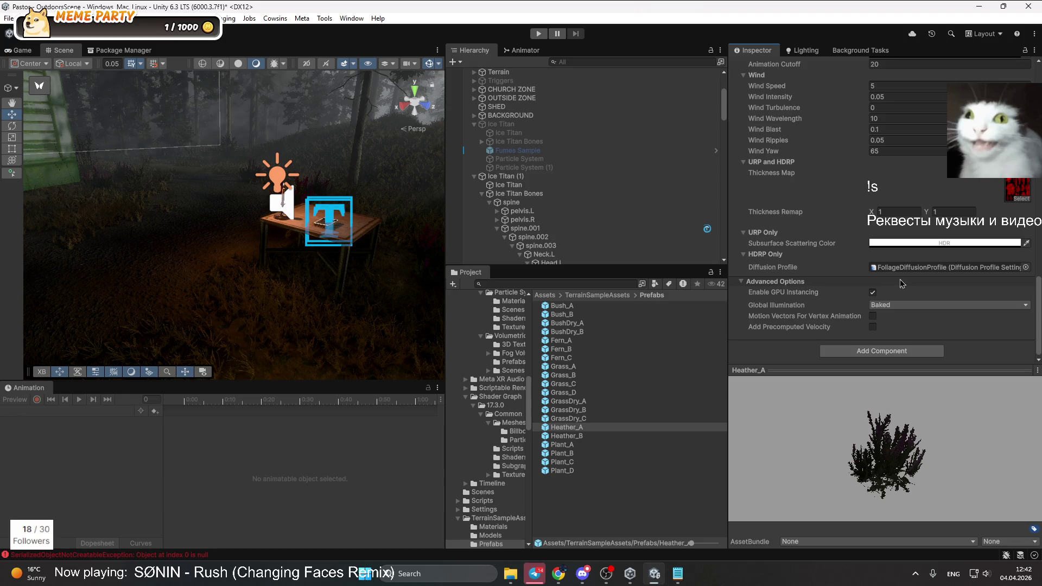
Reselect the terrain, collapse Heather_A, and orbit the scene camera toward the shed
{"action": "left_click", "coordinate": [318, 337]}
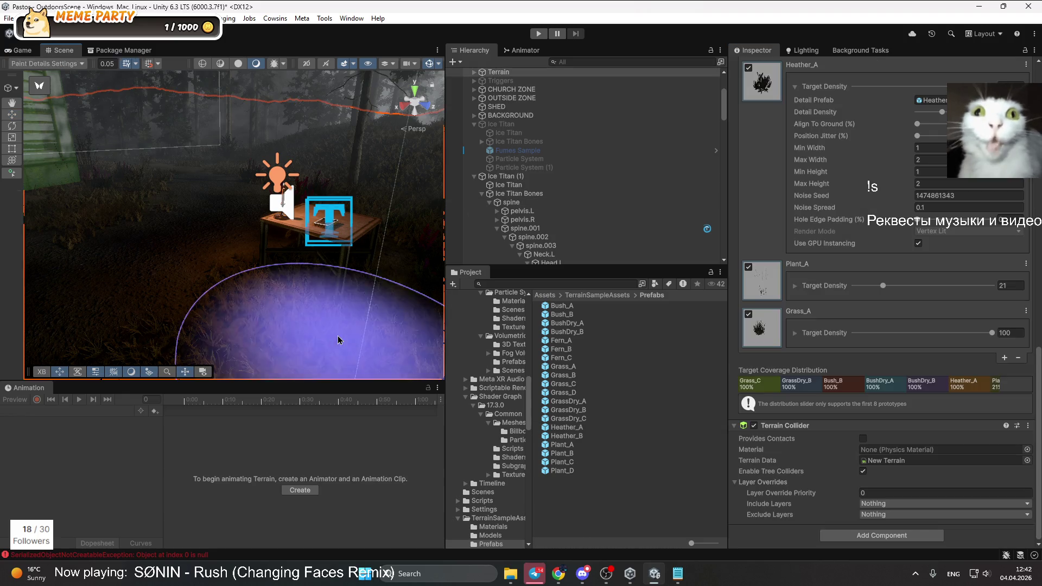
{"action": "left_click", "coordinate": [794, 89]}
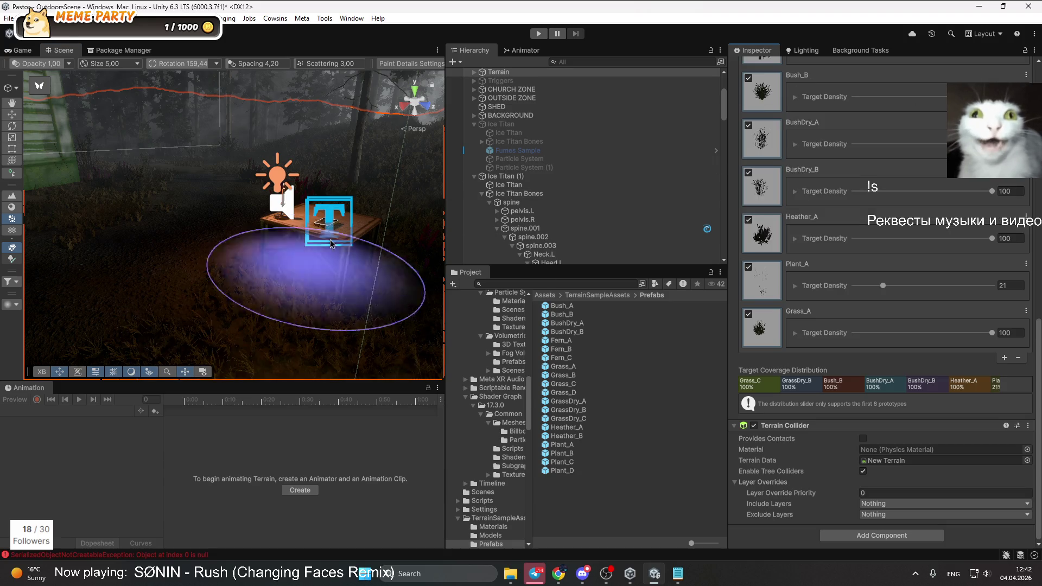
{"action": "left_click_drag", "start_coordinate": [331, 244], "coordinate": [255, 233]}
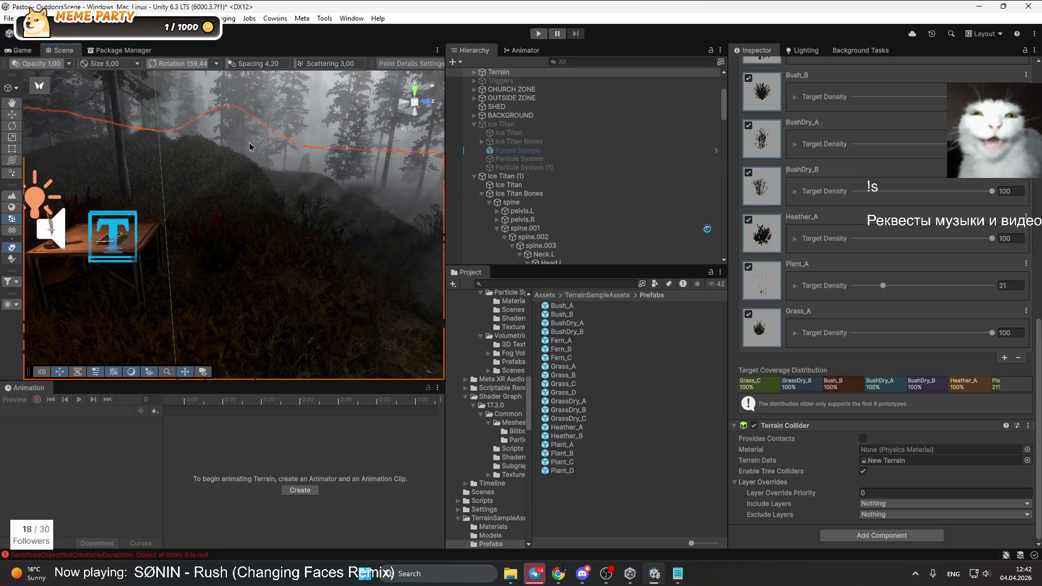
{"action": "mouse_move", "coordinate": [207, 191]}
{"action": "left_mouse_down"}
{"action": "mouse_move", "coordinate": [367, 232]}
{"action": "mouse_move", "coordinate": [383, 208]}
{"action": "mouse_move", "coordinate": [372, 205]}
{"action": "mouse_move", "coordinate": [362, 158]}
{"action": "mouse_move", "coordinate": [296, 193]}
{"action": "left_mouse_up"}
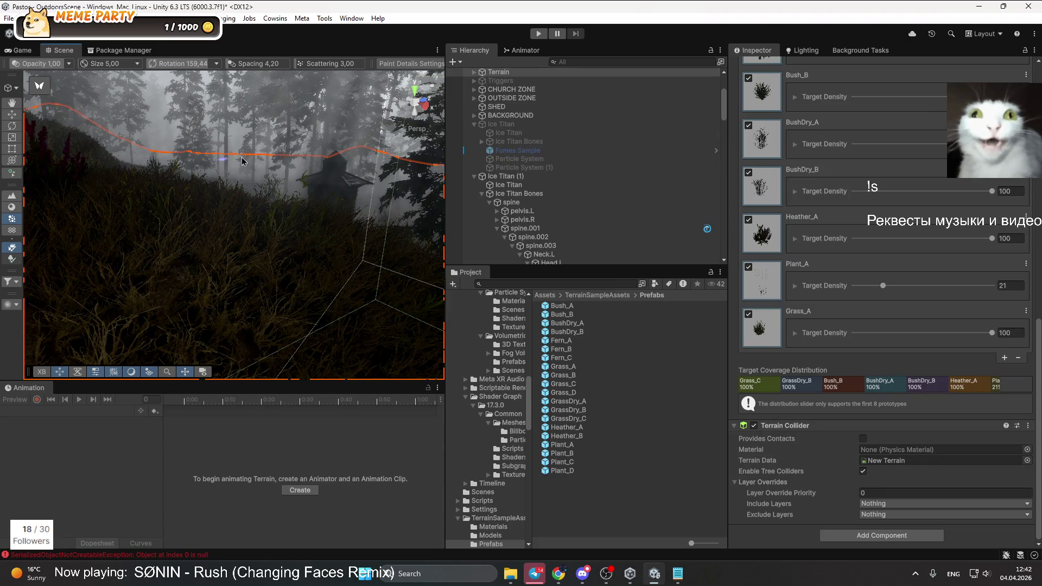
{"action": "left_click_drag", "start_coordinate": [291, 226], "coordinate": [303, 174]}
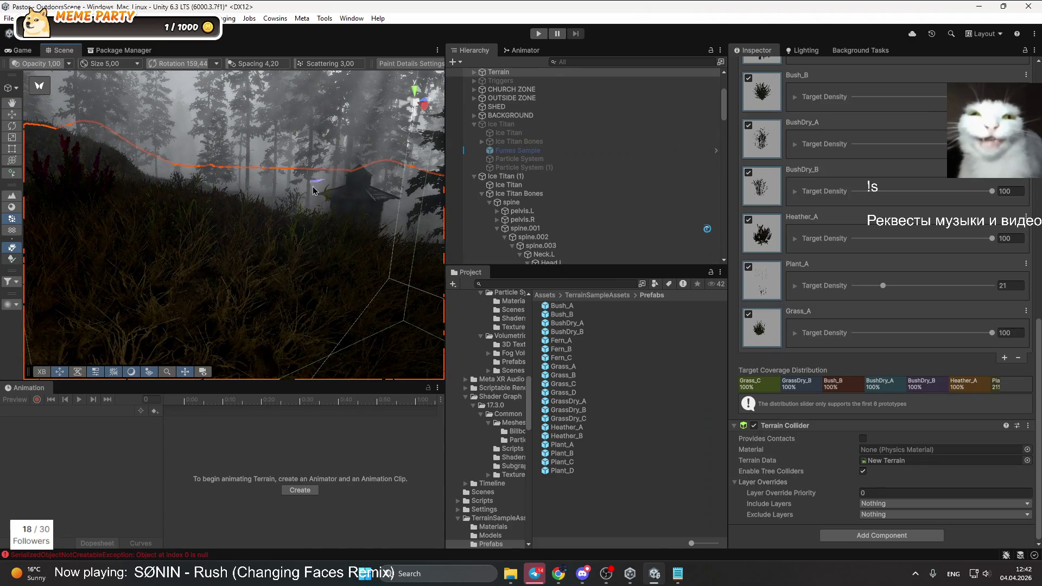
{"action": "scroll", "coordinate": [315, 193], "scroll_direction": "up", "scroll_amount": 3}
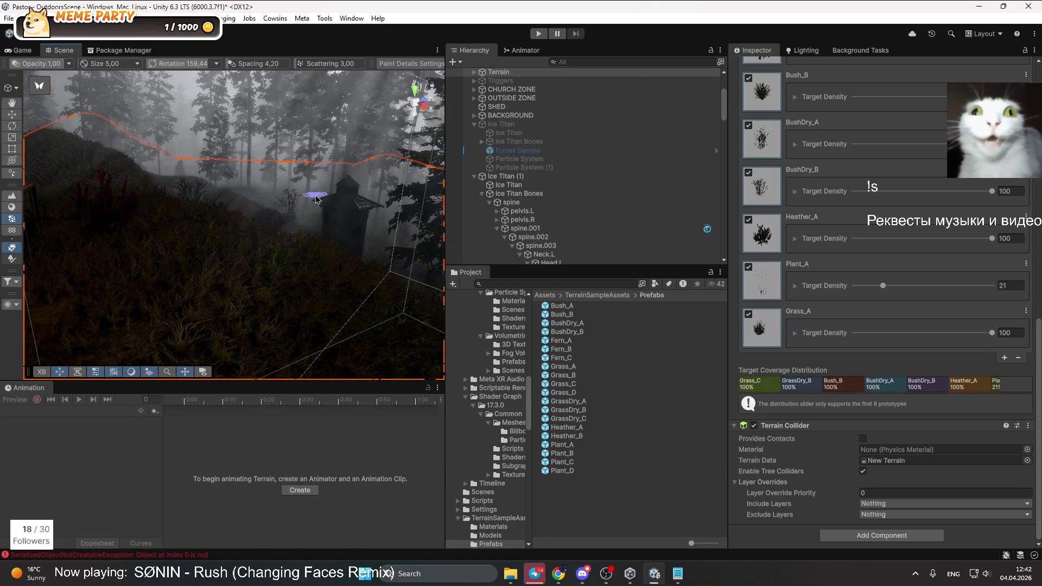
{"action": "scroll", "coordinate": [545, 195], "scroll_direction": "up", "scroll_amount": 4}
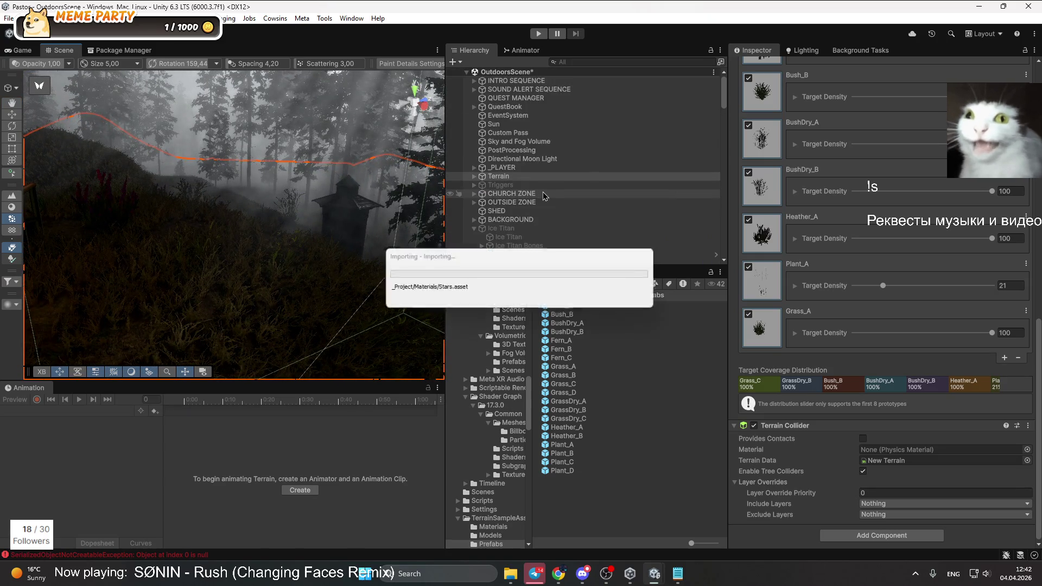
Orbit the Scene view past the dark lake to the foggy forest behind the mirrored pause menu text
{"action": "left_click_drag", "start_coordinate": [396, 170], "coordinate": [579, 163]}
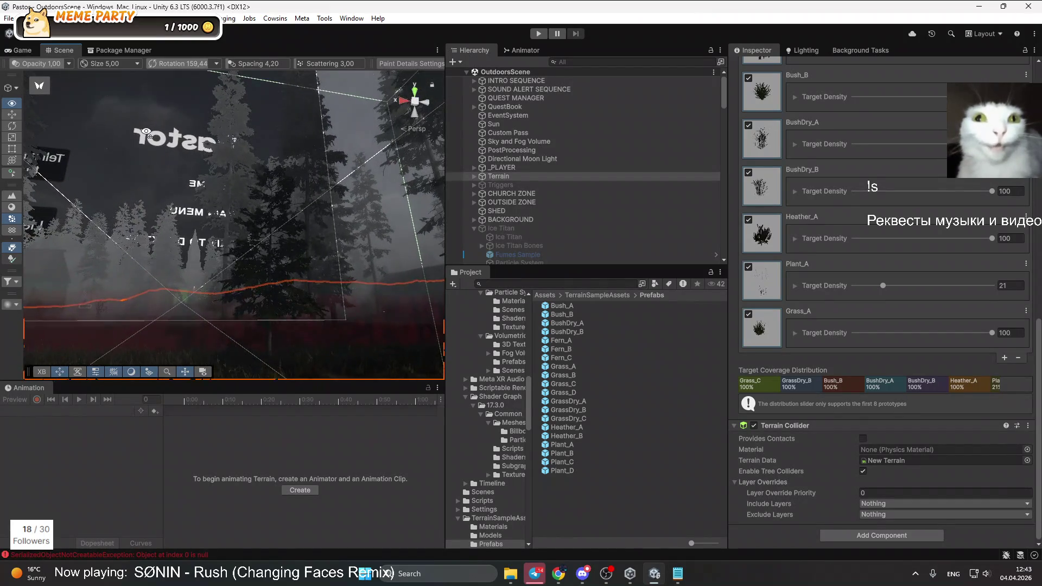
{"action": "mouse_move", "coordinate": [138, 153]}
{"action": "left_mouse_down"}
{"action": "mouse_move", "coordinate": [127, 168]}
{"action": "mouse_move", "coordinate": [570, 195]}
{"action": "left_mouse_up"}
{"action": "mouse_move", "coordinate": [163, 255]}
{"action": "left_mouse_down"}
{"action": "mouse_move", "coordinate": [172, 261]}
{"action": "mouse_move", "coordinate": [163, 267]}
{"action": "mouse_move", "coordinate": [298, 247]}
{"action": "left_mouse_up"}
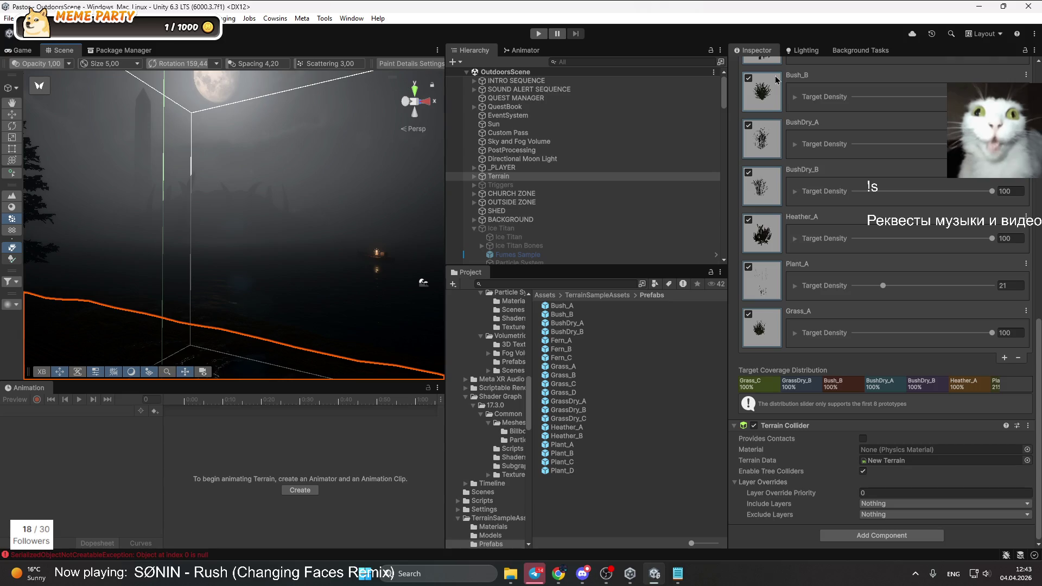
{"action": "mouse_move", "coordinate": [347, 222]}
{"action": "left_mouse_down"}
{"action": "mouse_move", "coordinate": [289, 225]}
{"action": "mouse_move", "coordinate": [259, 209]}
{"action": "left_mouse_up"}
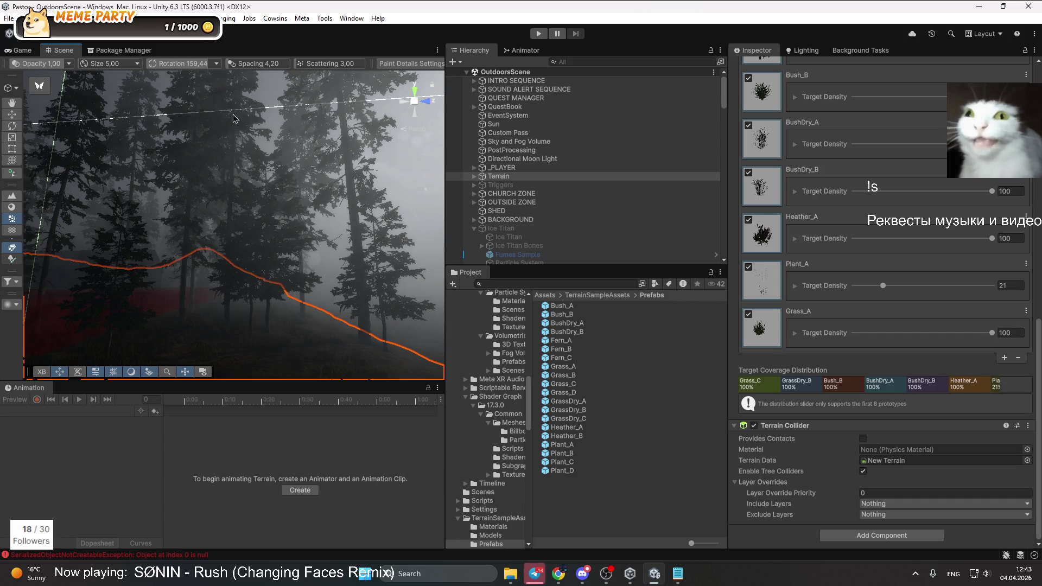
{"action": "mouse_move", "coordinate": [288, 244]}
{"action": "left_mouse_down"}
{"action": "mouse_move", "coordinate": [604, 357]}
{"action": "mouse_move", "coordinate": [359, 204]}
{"action": "left_mouse_up"}
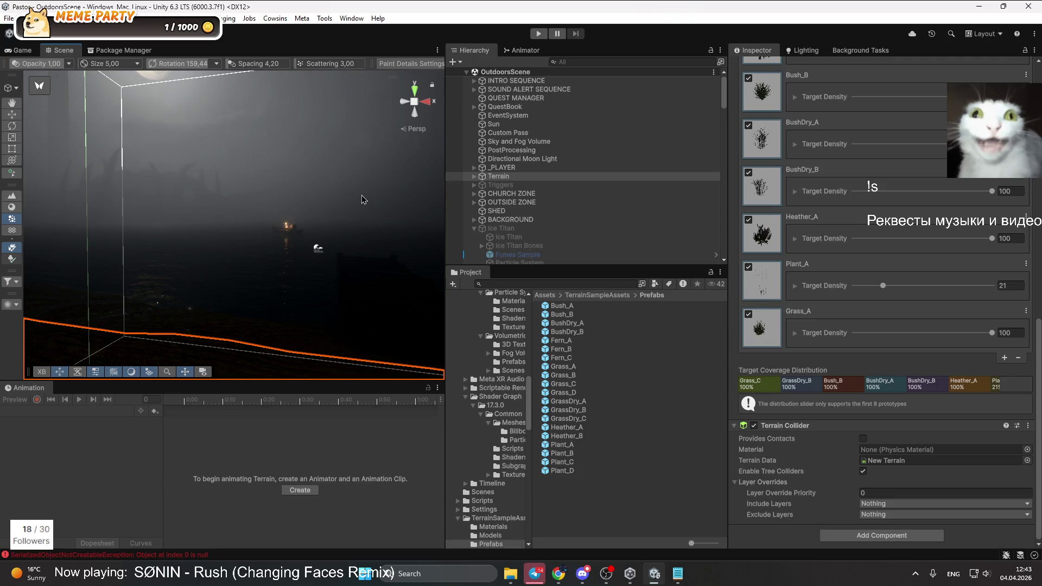
{"action": "mouse_move", "coordinate": [321, 242]}
{"action": "left_mouse_down"}
{"action": "mouse_move", "coordinate": [170, 217]}
{"action": "mouse_move", "coordinate": [849, 204]}
{"action": "mouse_move", "coordinate": [542, 162]}
{"action": "left_mouse_up"}
Inspect the Sky and Fog Volume and Terrain, then expand Ice Titan (1) to reveal its bones
{"action": "left_click", "coordinate": [502, 143]}
{"action": "left_click", "coordinate": [504, 176]}
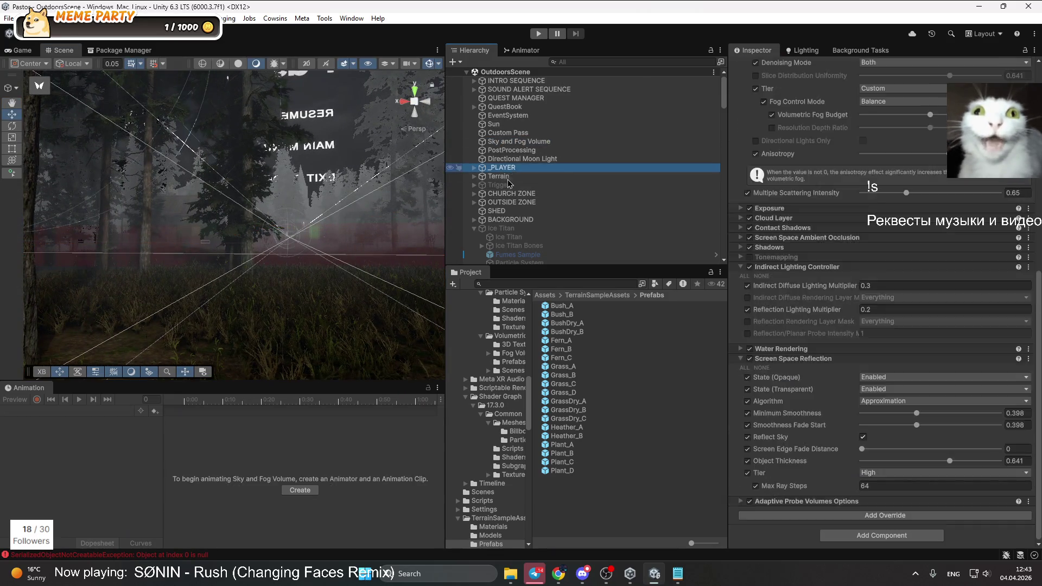
{"action": "mouse_move", "coordinate": [272, 207]}
{"action": "left_mouse_down"}
{"action": "mouse_move", "coordinate": [589, 225]}
{"action": "mouse_move", "coordinate": [297, 194]}
{"action": "mouse_move", "coordinate": [391, 227]}
{"action": "mouse_move", "coordinate": [71, 222]}
{"action": "left_mouse_up"}
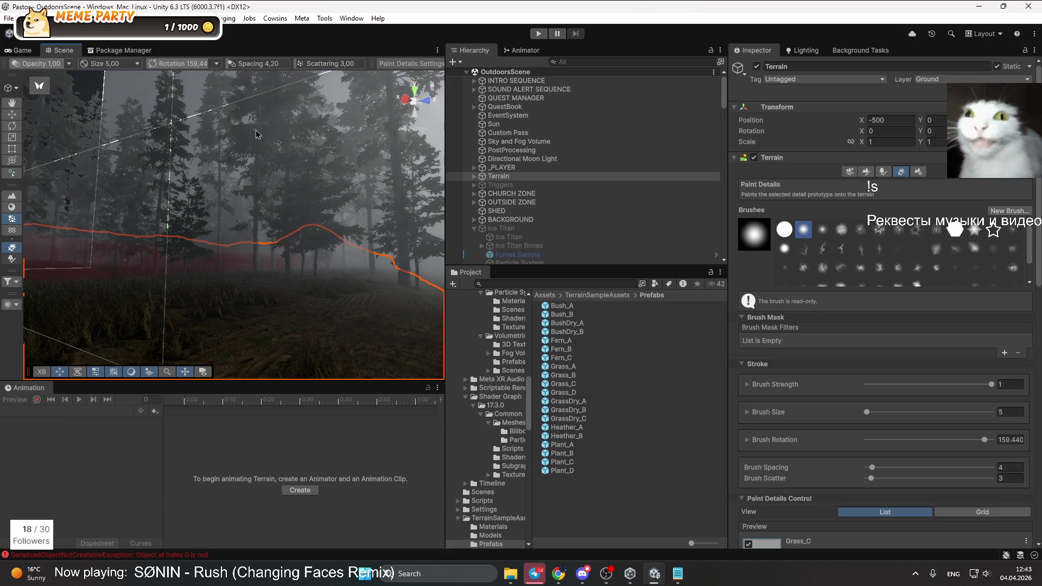
{"action": "left_click_drag", "start_coordinate": [303, 191], "coordinate": [443, 239]}
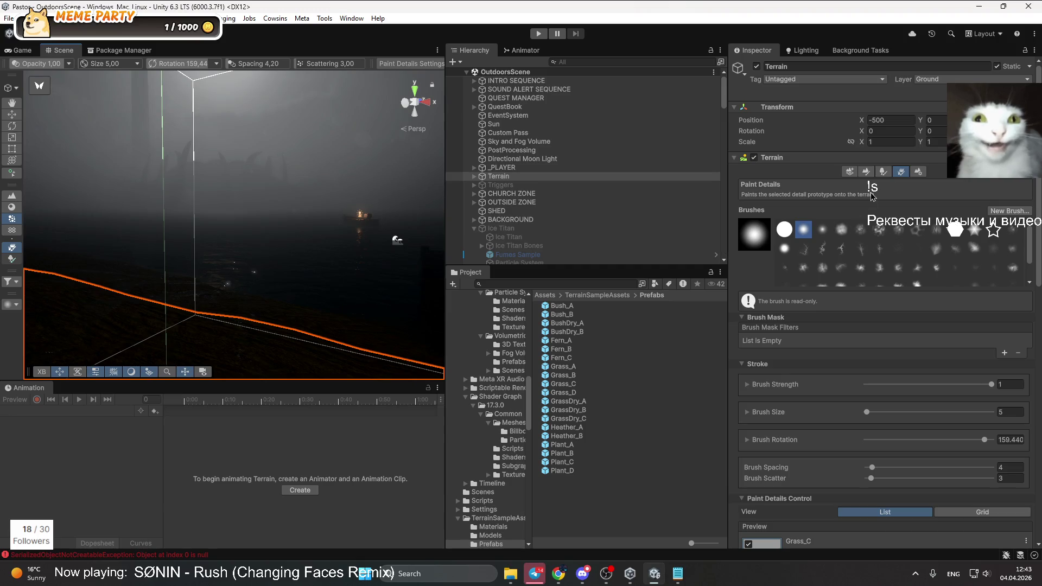
{"action": "scroll", "coordinate": [528, 180], "scroll_direction": "down", "scroll_amount": 5}
{"action": "left_click", "coordinate": [474, 182], "text": "alt"}
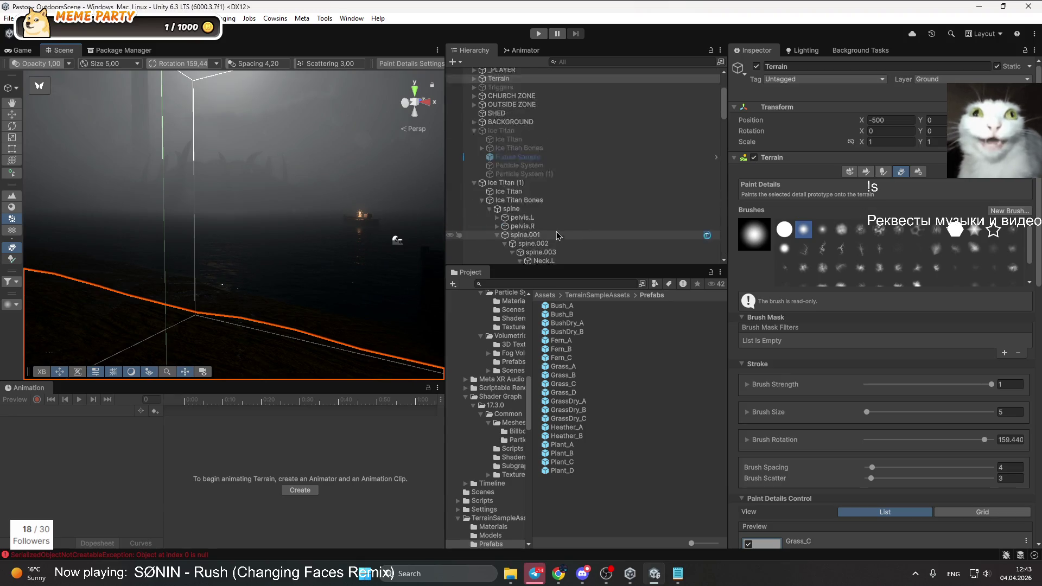
Select Ice Titan (1) and scrub through its TitanAnimation and WalkToCity clips
{"action": "scroll", "coordinate": [528, 163], "scroll_direction": "down", "scroll_amount": 2}
{"action": "left_click", "coordinate": [508, 150]}
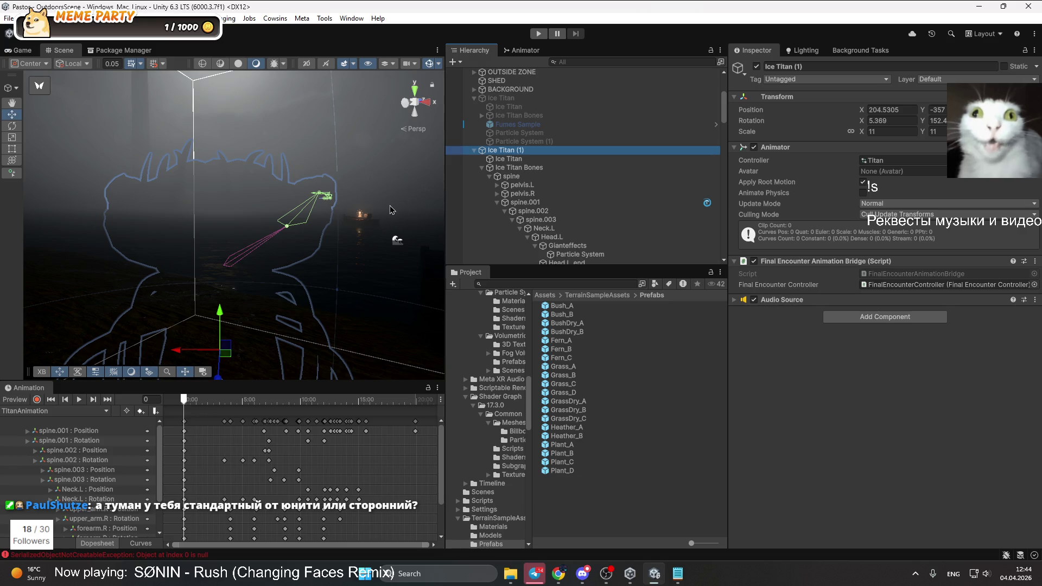
{"action": "left_click_drag", "start_coordinate": [190, 402], "coordinate": [274, 396]}
{"action": "left_click", "coordinate": [60, 411]}
{"action": "left_click", "coordinate": [61, 471]}
{"action": "left_click_drag", "start_coordinate": [204, 399], "coordinate": [284, 399]}
Switch the preview to the TitanReappearing clip and scrub to mid-animation
{"action": "left_click", "coordinate": [55, 411]}
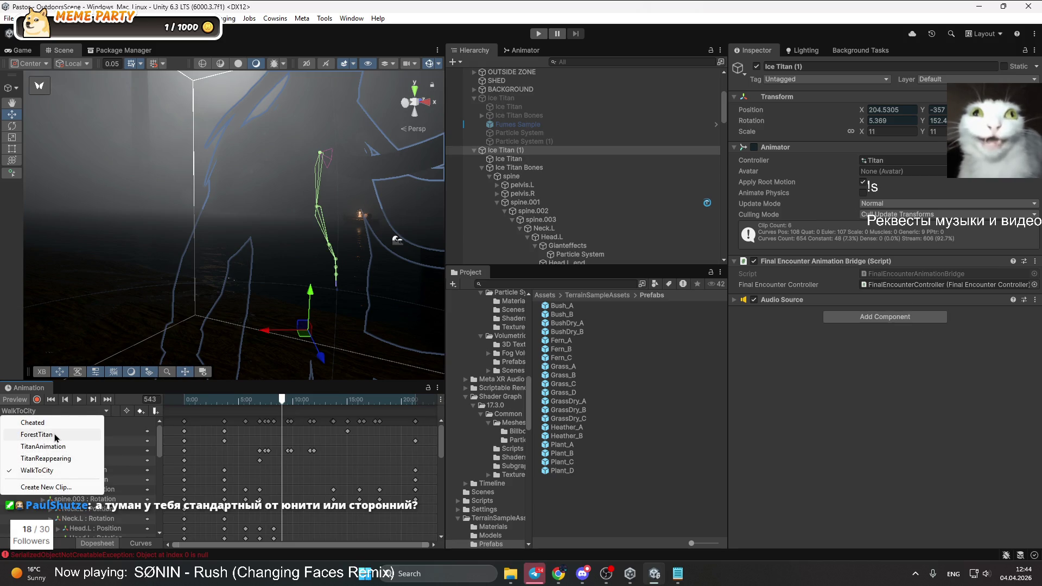
{"action": "left_click", "coordinate": [71, 458]}
{"action": "left_click_drag", "start_coordinate": [193, 400], "coordinate": [356, 400]}
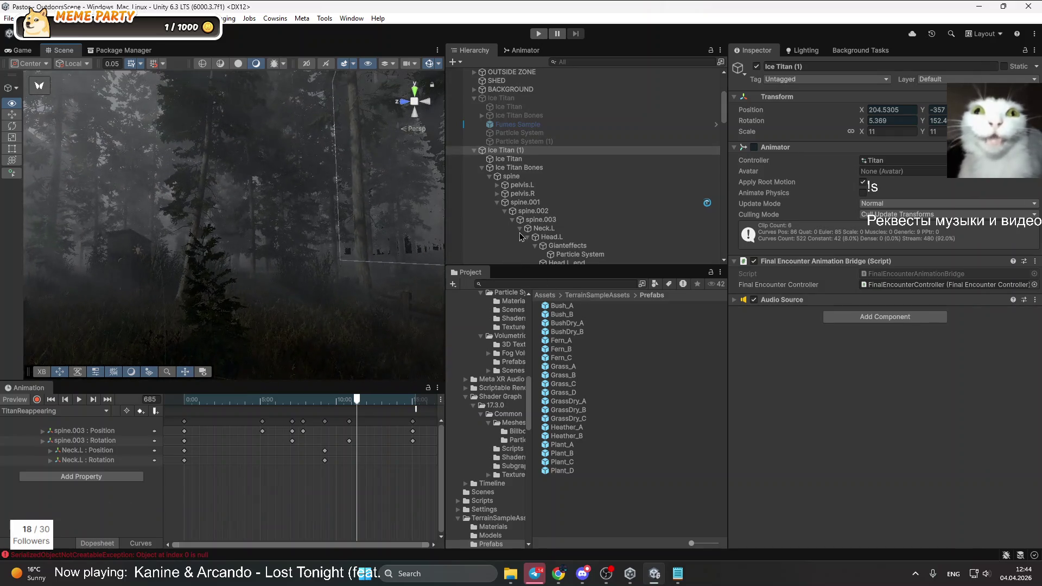
{"action": "mouse_move", "coordinate": [233, 183]}
{"action": "left_mouse_down"}
{"action": "mouse_move", "coordinate": [270, 253]}
{"action": "mouse_move", "coordinate": [272, 223]}
{"action": "mouse_move", "coordinate": [249, 269]}
{"action": "mouse_move", "coordinate": [163, 252]}
{"action": "mouse_move", "coordinate": [118, 185]}
{"action": "left_mouse_up"}
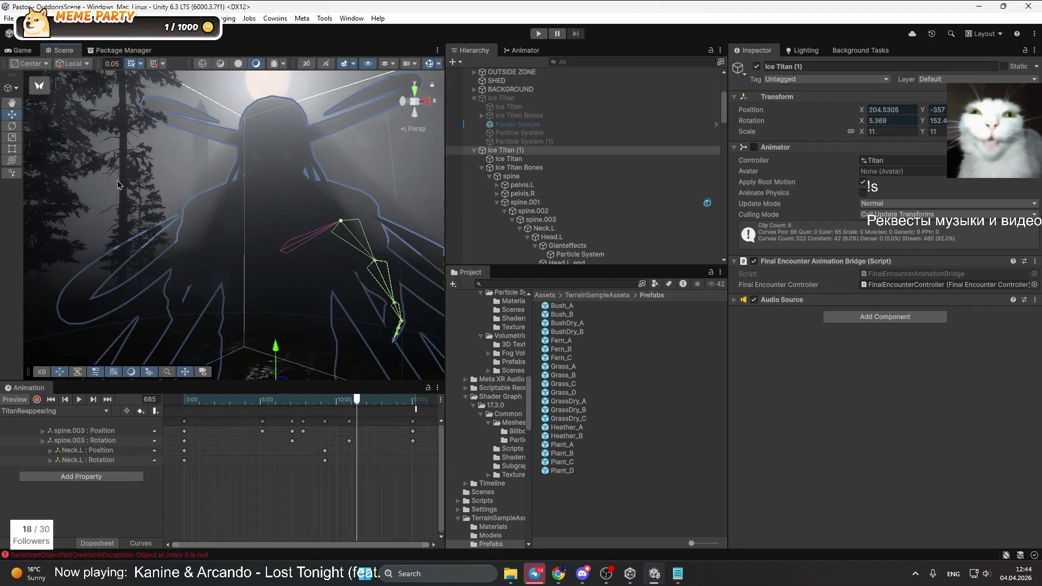
{"action": "left_click_drag", "start_coordinate": [292, 268], "coordinate": [320, 307]}
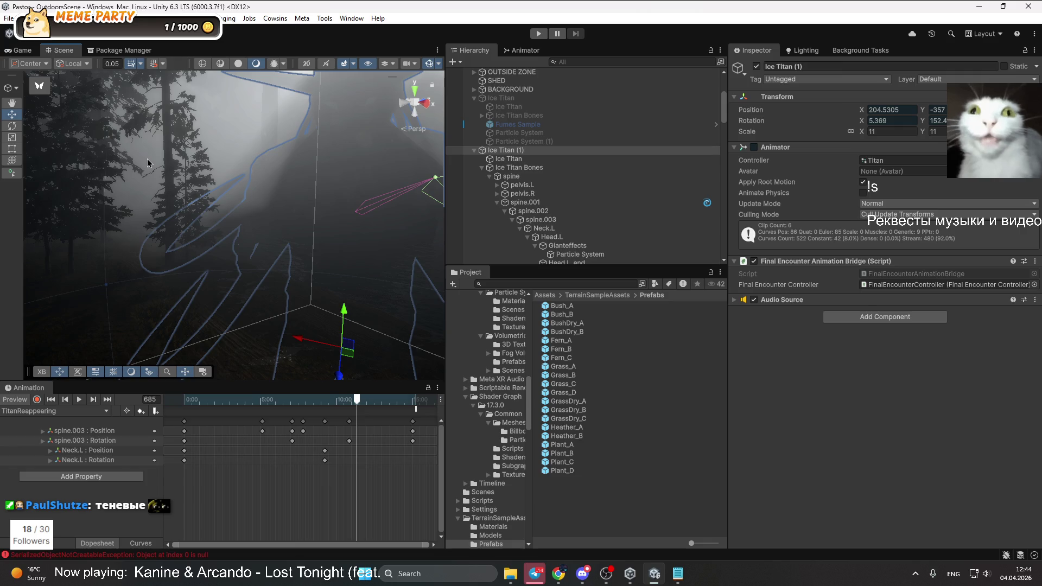
{"action": "scroll", "coordinate": [531, 159], "scroll_direction": "up", "scroll_amount": 5}
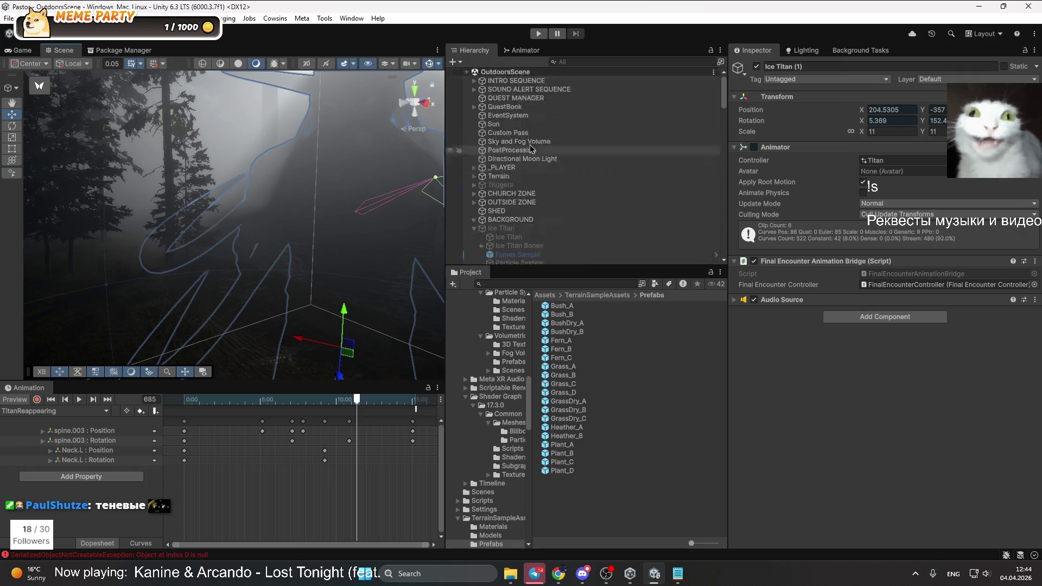
{"action": "scroll", "coordinate": [288, 201], "scroll_direction": "down", "scroll_amount": 3}
{"action": "left_click_drag", "start_coordinate": [378, 179], "coordinate": [305, 135]}
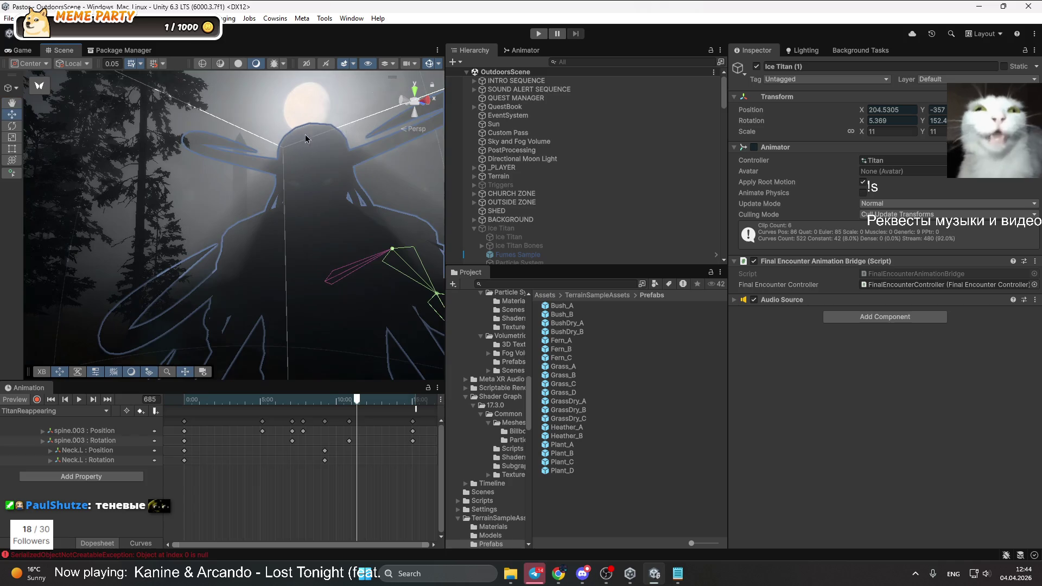
{"action": "mouse_move", "coordinate": [312, 244]}
{"action": "left_mouse_down"}
{"action": "mouse_move", "coordinate": [337, 228]}
{"action": "mouse_move", "coordinate": [379, 240]}
{"action": "mouse_move", "coordinate": [413, 320]}
{"action": "mouse_move", "coordinate": [427, 319]}
{"action": "mouse_move", "coordinate": [413, 298]}
{"action": "mouse_move", "coordinate": [249, 272]}
{"action": "mouse_move", "coordinate": [33, 275]}
{"action": "left_mouse_up"}
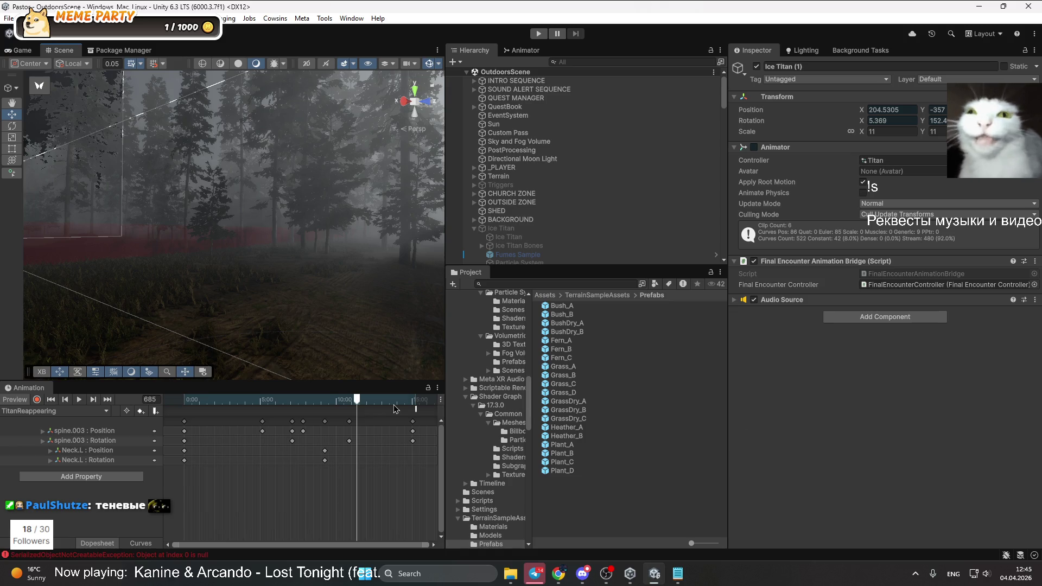
{"action": "key", "text": "f"}
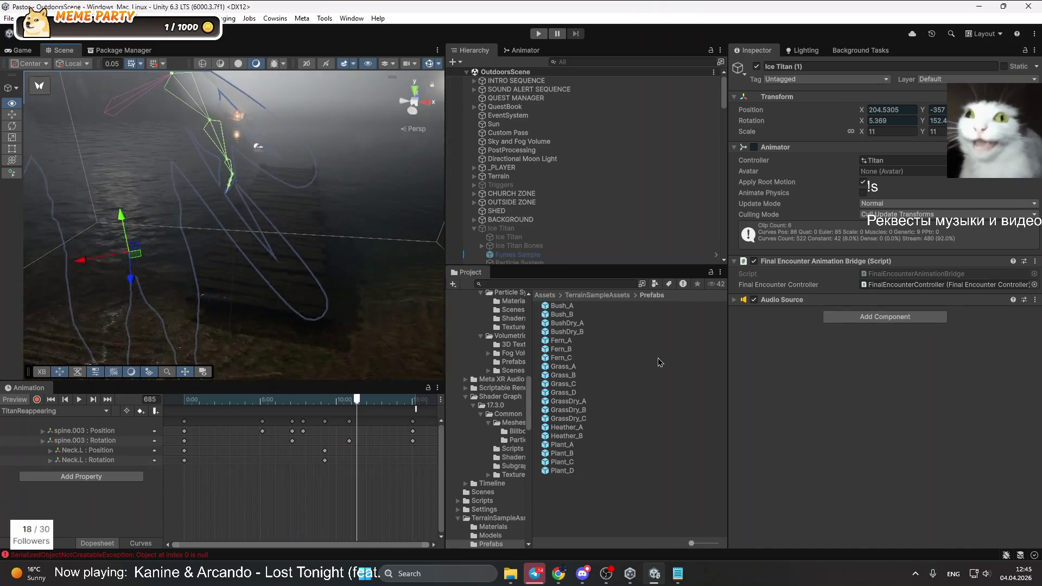
{"action": "left_click_drag", "start_coordinate": [335, 214], "coordinate": [288, 142]}
{"action": "left_click_drag", "start_coordinate": [293, 101], "coordinate": [368, 258]}
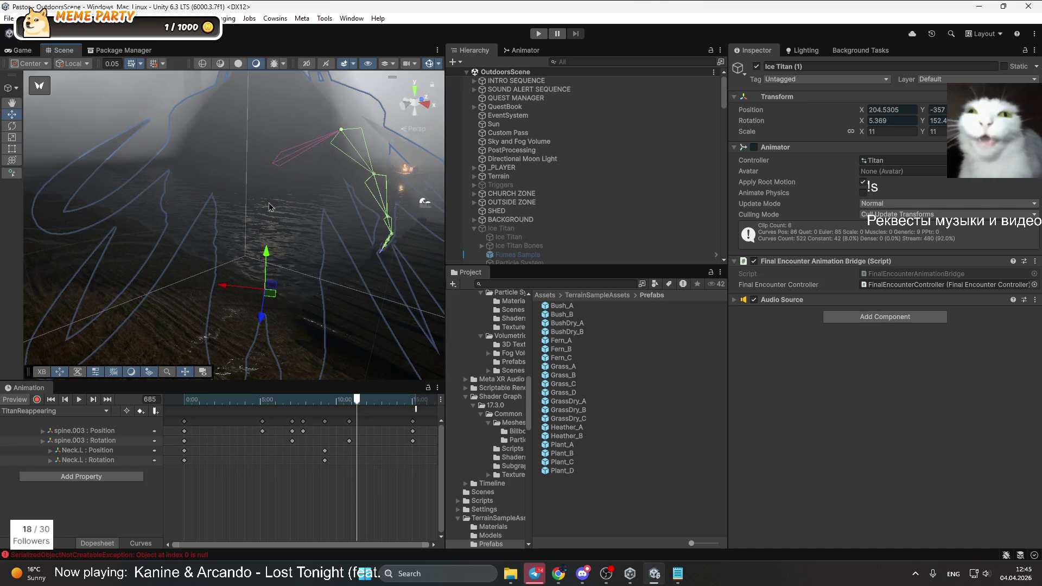
{"action": "key", "text": "f"}
{"action": "scroll", "coordinate": [555, 251], "scroll_direction": "down", "scroll_amount": 5}
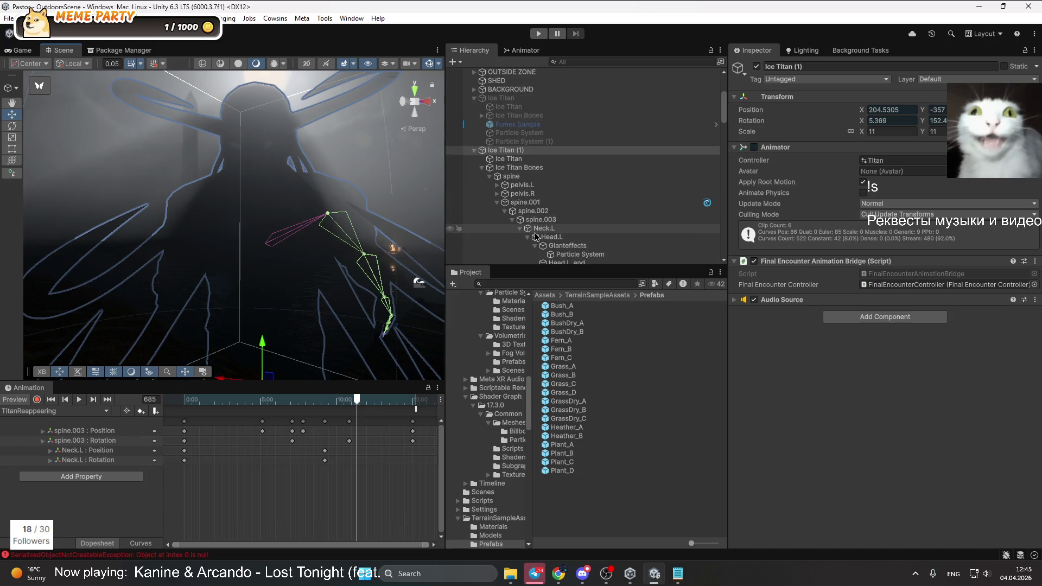
Frame Gianteffects at the titan's head and select its Particle System in the Inspector
{"action": "left_click", "coordinate": [526, 169]}
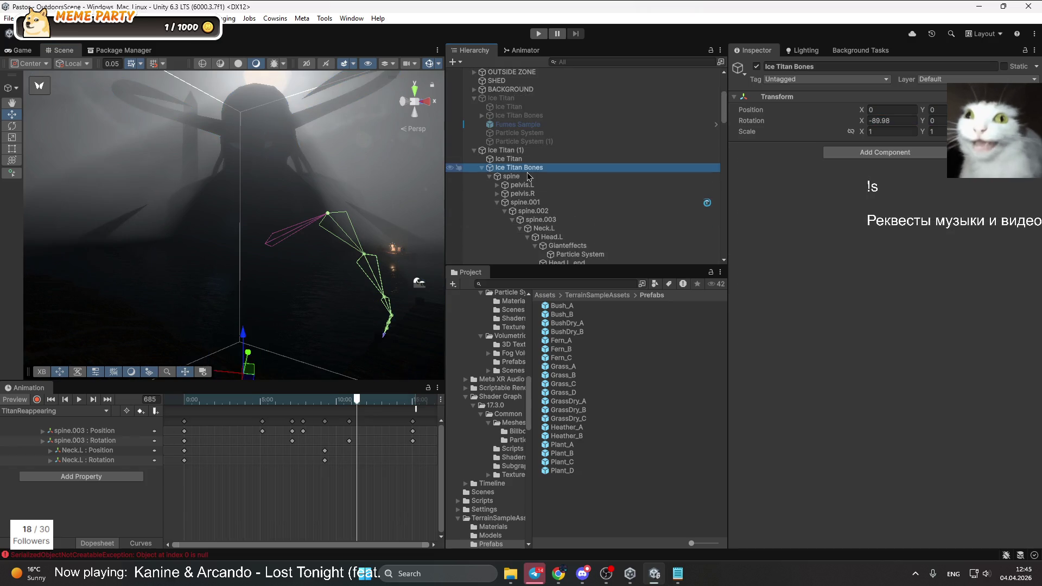
{"action": "left_click_drag", "start_coordinate": [336, 255], "coordinate": [313, 282]}
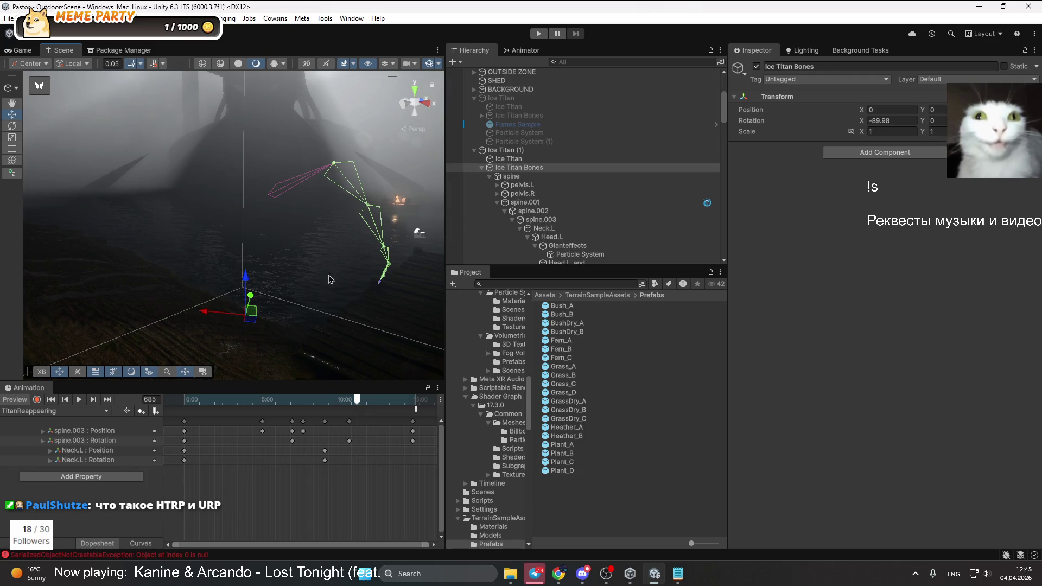
{"action": "scroll", "coordinate": [471, 227], "scroll_direction": "down", "scroll_amount": 4}
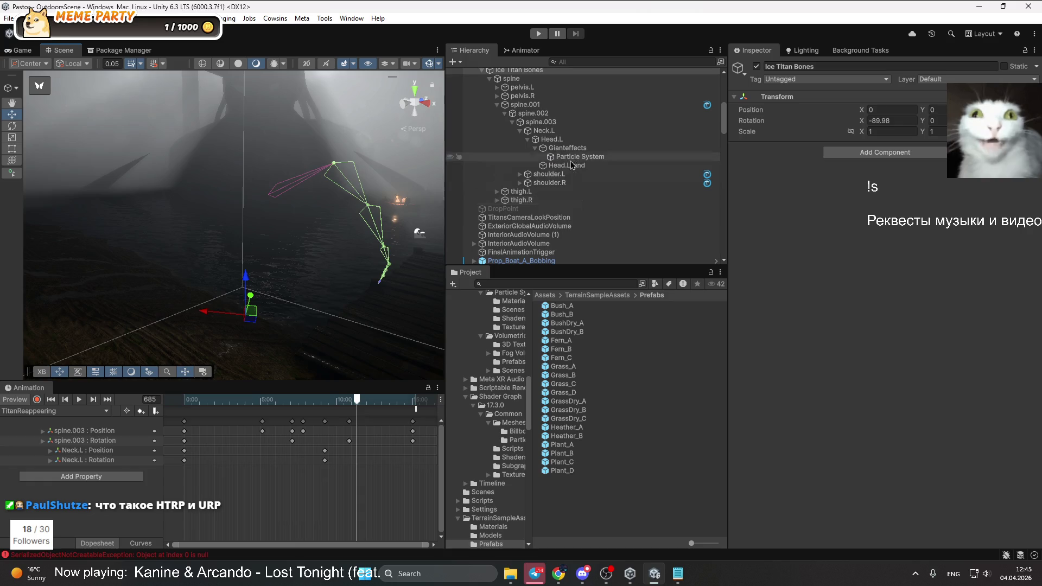
{"action": "left_click", "coordinate": [574, 156]}
{"action": "left_click", "coordinate": [572, 149]}
{"action": "key", "text": "f"}
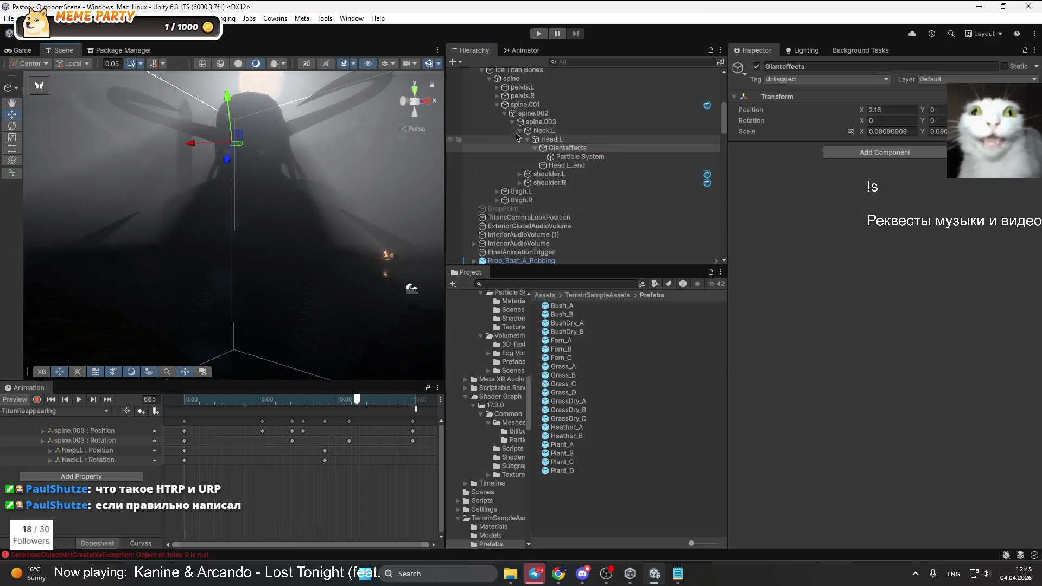
{"action": "left_click", "coordinate": [593, 157]}
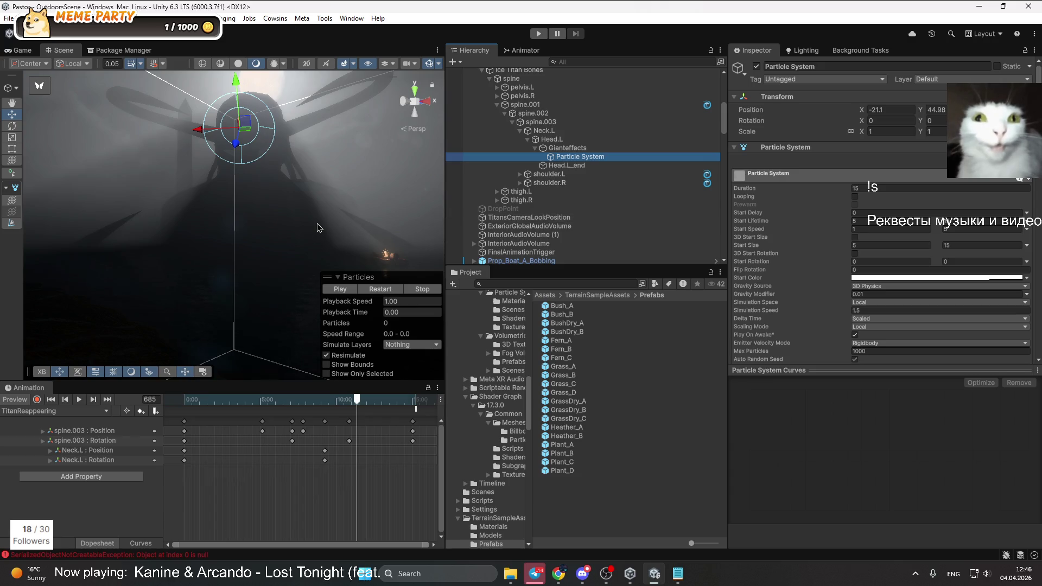
{"action": "mouse_move", "coordinate": [318, 220]}
{"action": "left_mouse_down"}
{"action": "mouse_move", "coordinate": [348, 206]}
{"action": "mouse_move", "coordinate": [329, 193]}
{"action": "mouse_move", "coordinate": [270, 219]}
{"action": "mouse_move", "coordinate": [239, 205]}
{"action": "mouse_move", "coordinate": [140, 241]}
{"action": "mouse_move", "coordinate": [186, 233]}
{"action": "mouse_move", "coordinate": [184, 217]}
{"action": "left_mouse_up"}
Frame and reselect the Gianteffects Particle System, then bring the Twitch browser window forward
{"action": "left_click_drag", "start_coordinate": [336, 227], "coordinate": [325, 219]}
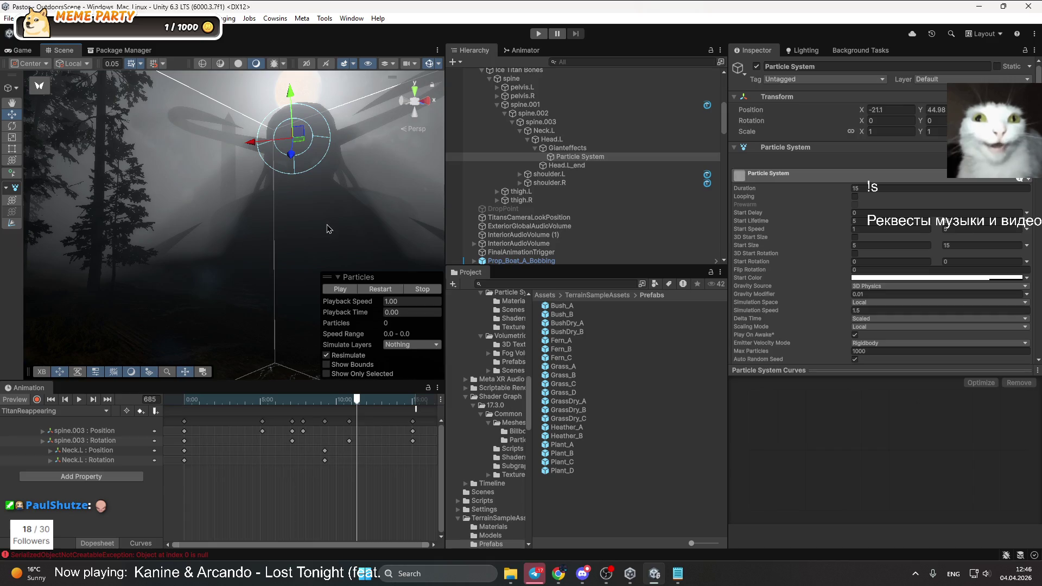
{"action": "mouse_move", "coordinate": [348, 169]}
{"action": "left_mouse_down"}
{"action": "mouse_move", "coordinate": [263, 138]}
{"action": "mouse_move", "coordinate": [276, 132]}
{"action": "mouse_move", "coordinate": [312, 237]}
{"action": "mouse_move", "coordinate": [315, 128]}
{"action": "mouse_move", "coordinate": [302, 143]}
{"action": "mouse_move", "coordinate": [354, 180]}
{"action": "mouse_move", "coordinate": [287, 237]}
{"action": "mouse_move", "coordinate": [343, 217]}
{"action": "mouse_move", "coordinate": [288, 262]}
{"action": "mouse_move", "coordinate": [275, 238]}
{"action": "mouse_move", "coordinate": [281, 222]}
{"action": "mouse_move", "coordinate": [244, 198]}
{"action": "mouse_move", "coordinate": [158, 226]}
{"action": "mouse_move", "coordinate": [98, 302]}
{"action": "mouse_move", "coordinate": [163, 255]}
{"action": "left_mouse_up"}
{"action": "mouse_move", "coordinate": [304, 195]}
{"action": "left_mouse_down"}
{"action": "mouse_move", "coordinate": [275, 161]}
{"action": "mouse_move", "coordinate": [281, 179]}
{"action": "left_mouse_up"}
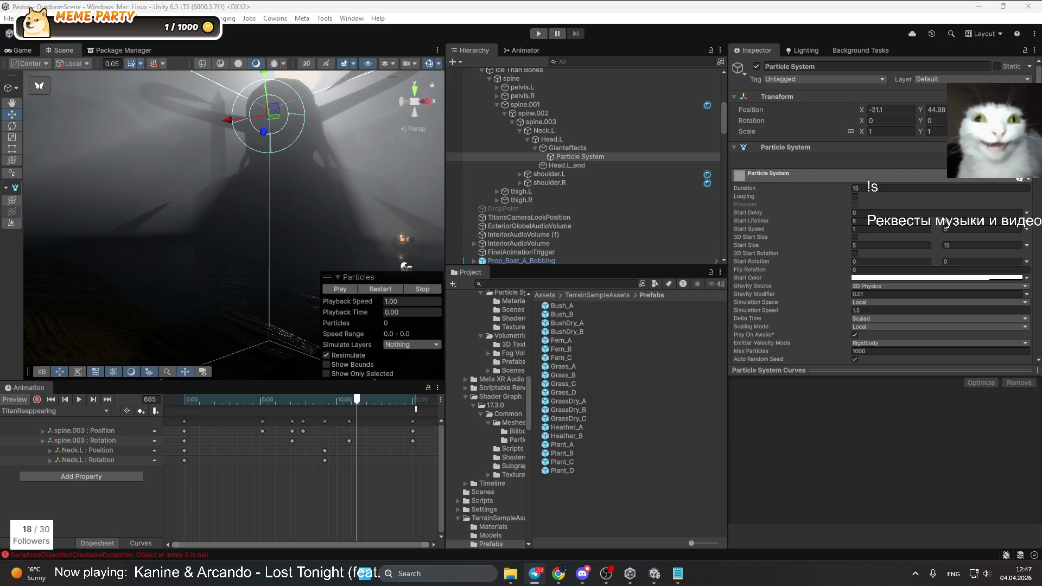
{"action": "mouse_move", "coordinate": [260, 221]}
{"action": "left_mouse_down"}
{"action": "mouse_move", "coordinate": [81, 251]}
{"action": "mouse_move", "coordinate": [246, 245]}
{"action": "left_mouse_up"}
{"action": "key", "text": "f"}
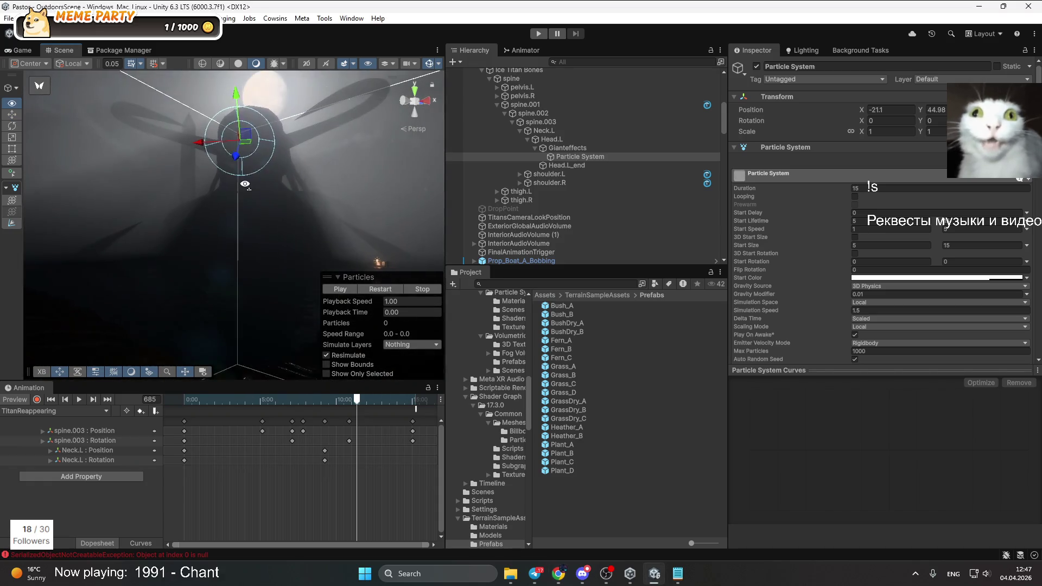
{"action": "left_click", "coordinate": [582, 156]}
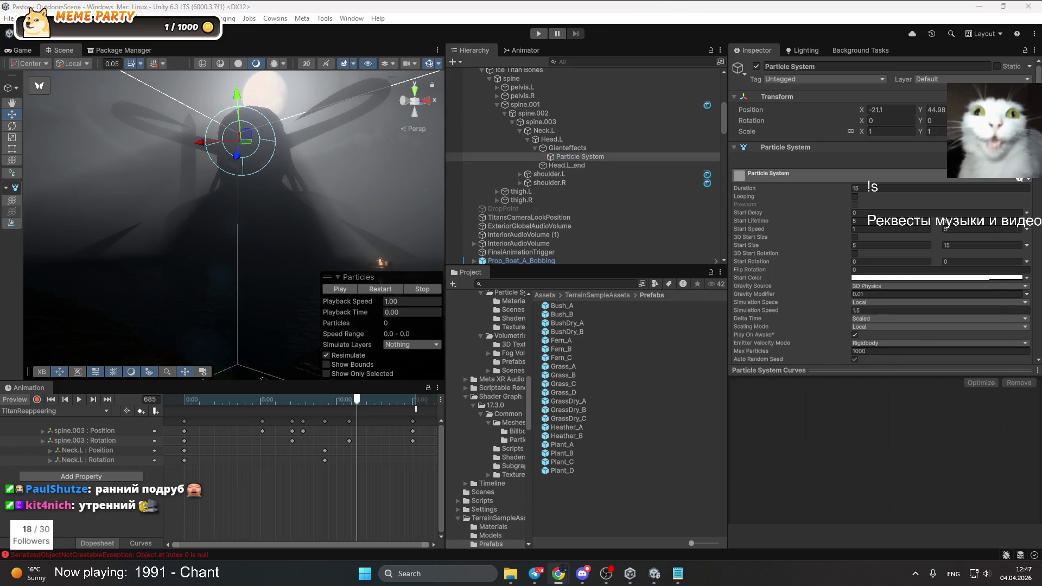
{"action": "left_click", "coordinate": [558, 574]}
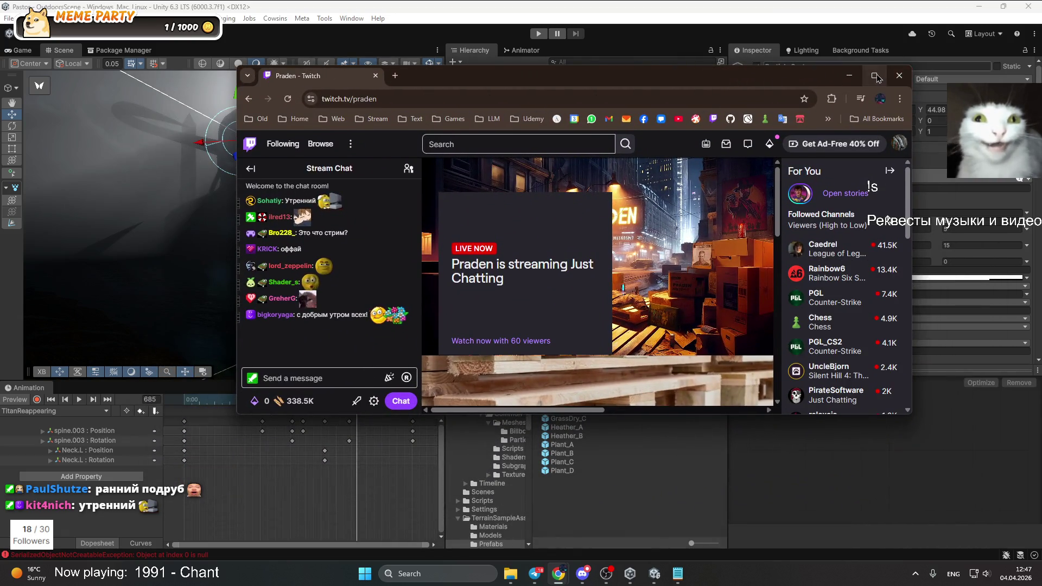
Maximize Chrome, open the Twitch live player and try picture-in-picture, returning it to the tab
{"action": "left_click", "coordinate": [873, 75]}
{"action": "left_click", "coordinate": [200, 296]}
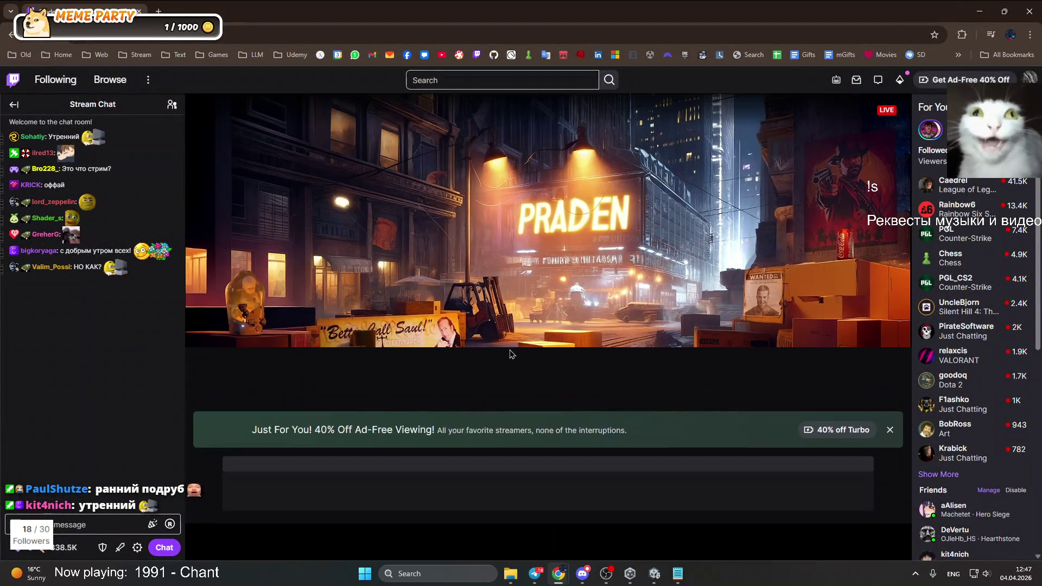
{"action": "left_click", "coordinate": [204, 489]}
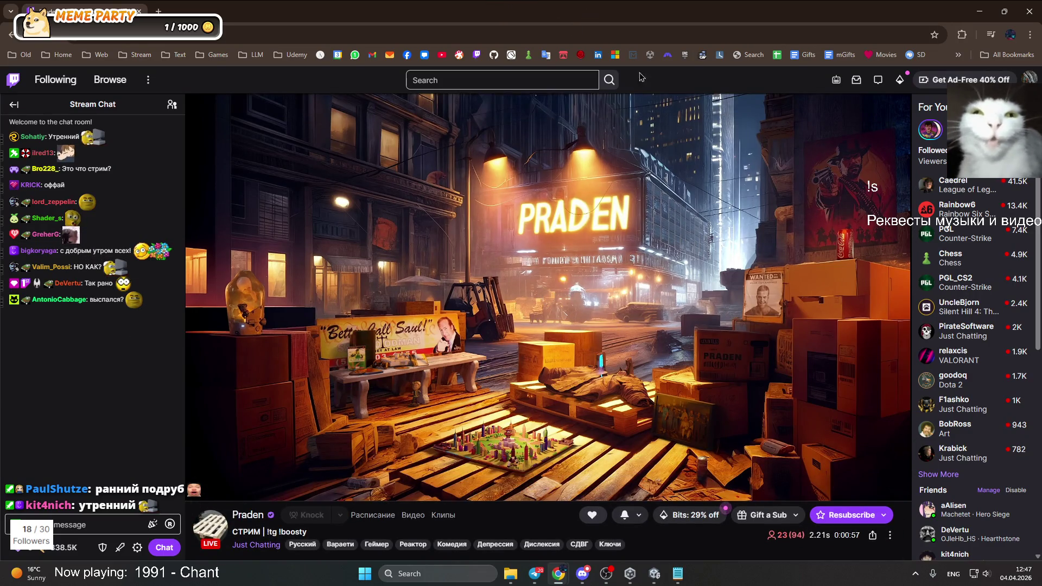
{"action": "left_click", "coordinate": [882, 488]}
{"action": "left_click", "coordinate": [980, 11]}
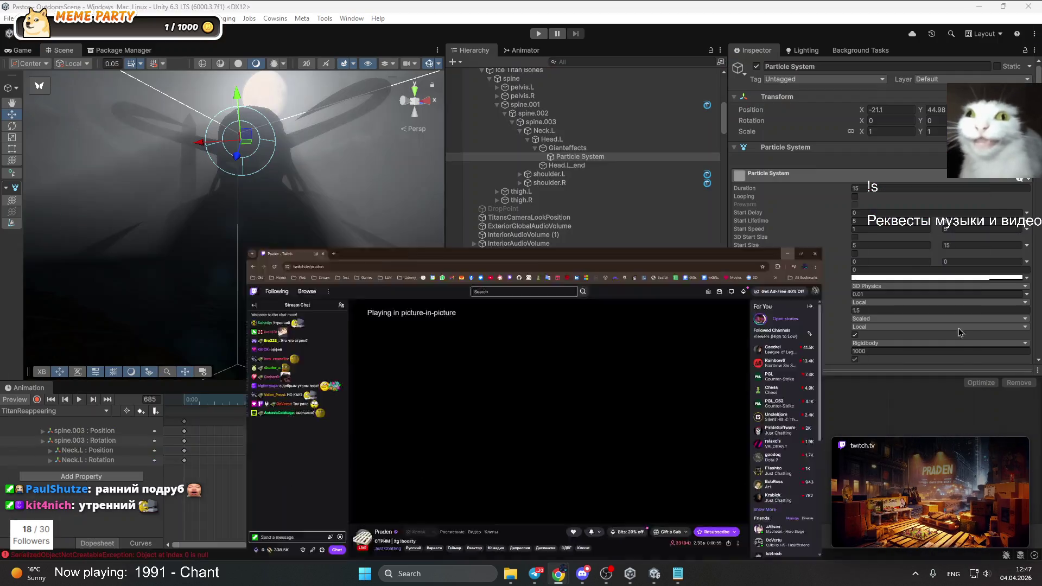
{"action": "mouse_move", "coordinate": [832, 473]}
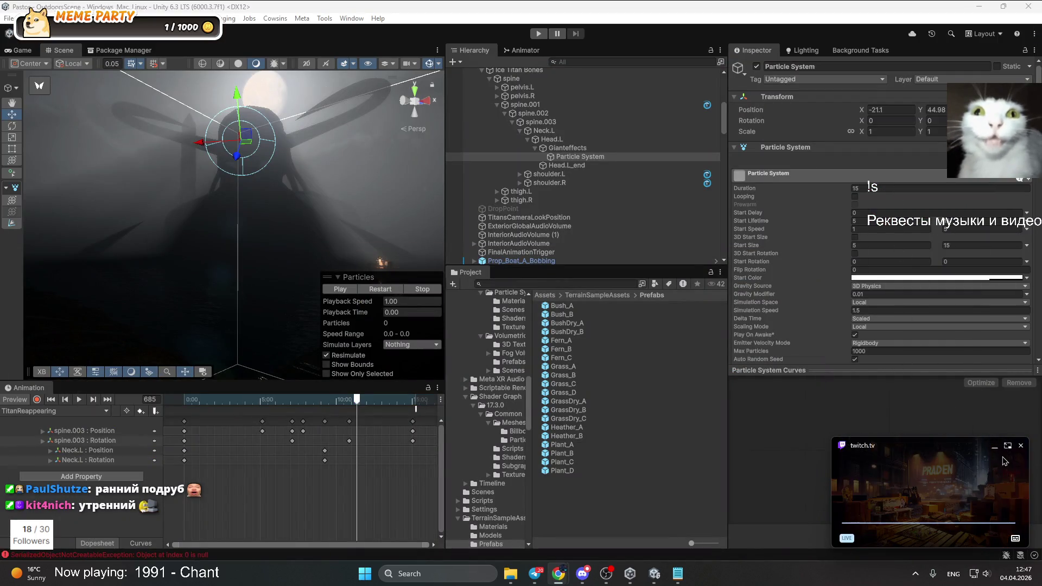
{"action": "left_click", "coordinate": [1008, 445]}
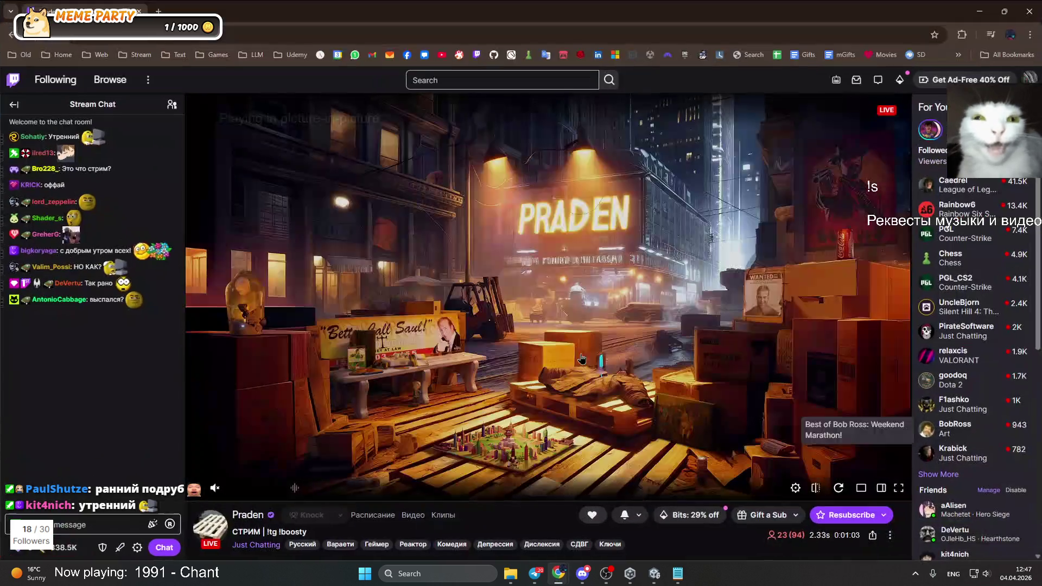
Pop the stream into picture-in-picture again, minimize Chrome and place the floating window mid-right
{"action": "right_click", "coordinate": [439, 356]}
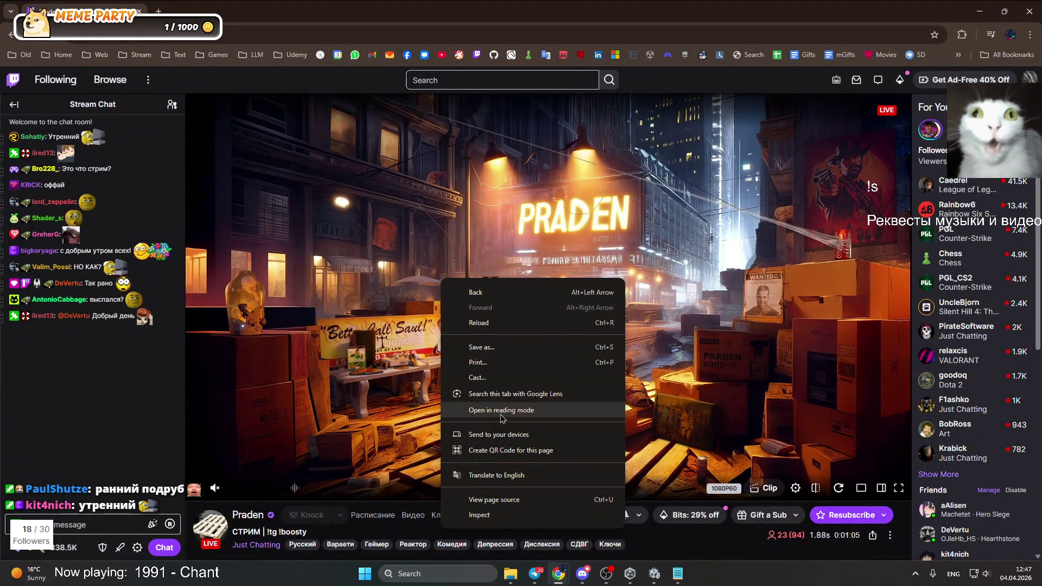
{"action": "right_click", "coordinate": [356, 297]}
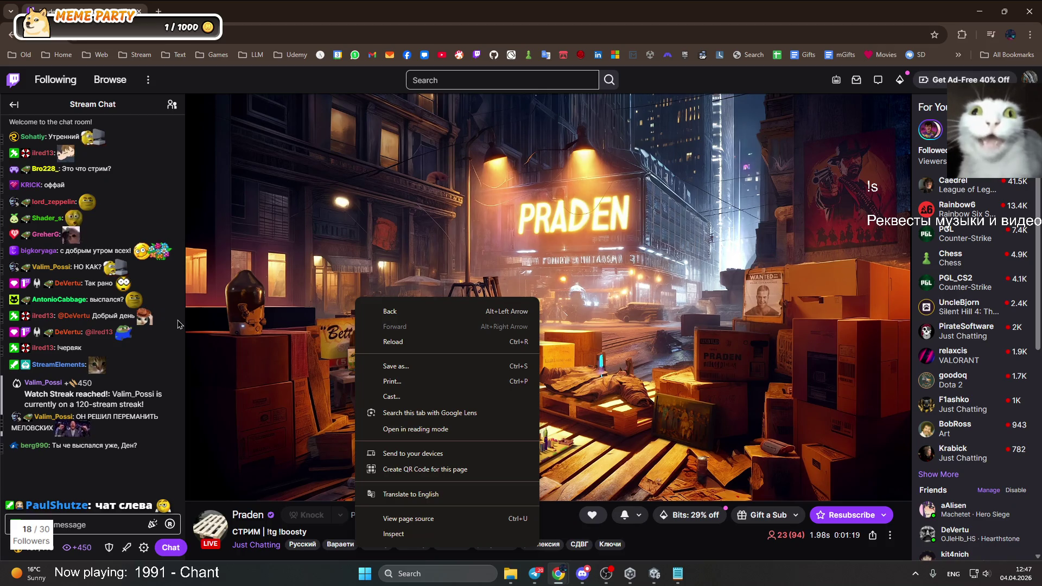
{"action": "left_click", "coordinate": [562, 438]}
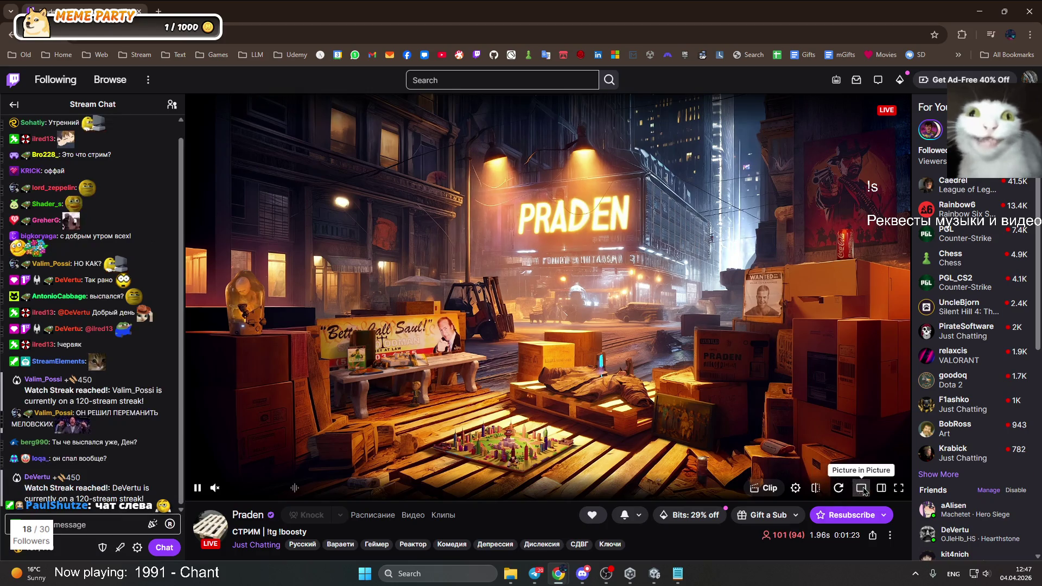
{"action": "left_click", "coordinate": [862, 489]}
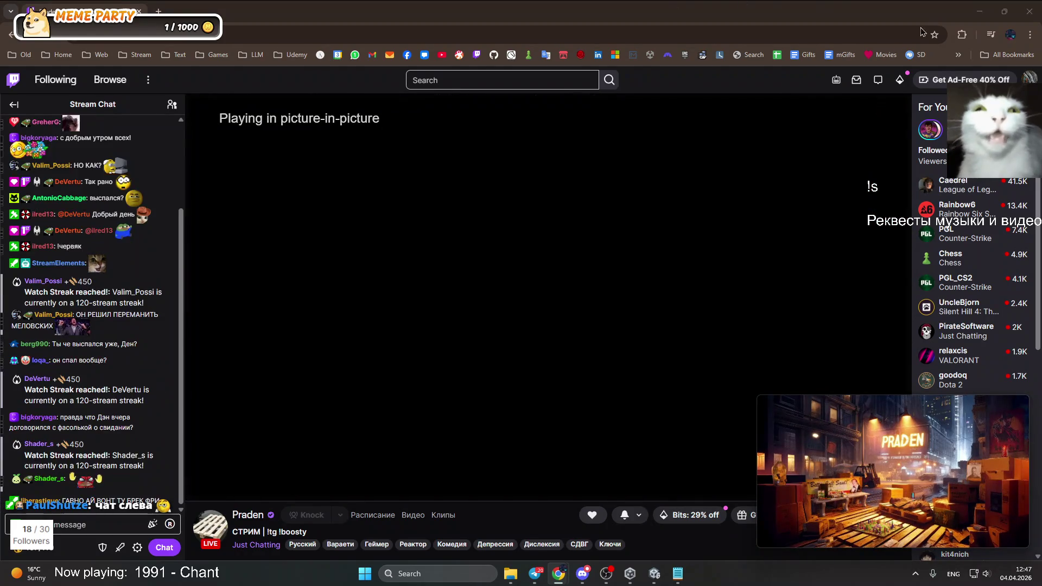
{"action": "left_click", "coordinate": [979, 11]}
{"action": "mouse_move", "coordinate": [907, 408]}
{"action": "left_mouse_down"}
{"action": "mouse_move", "coordinate": [850, 142]}
{"action": "mouse_move", "coordinate": [847, 70]}
{"action": "left_mouse_up"}
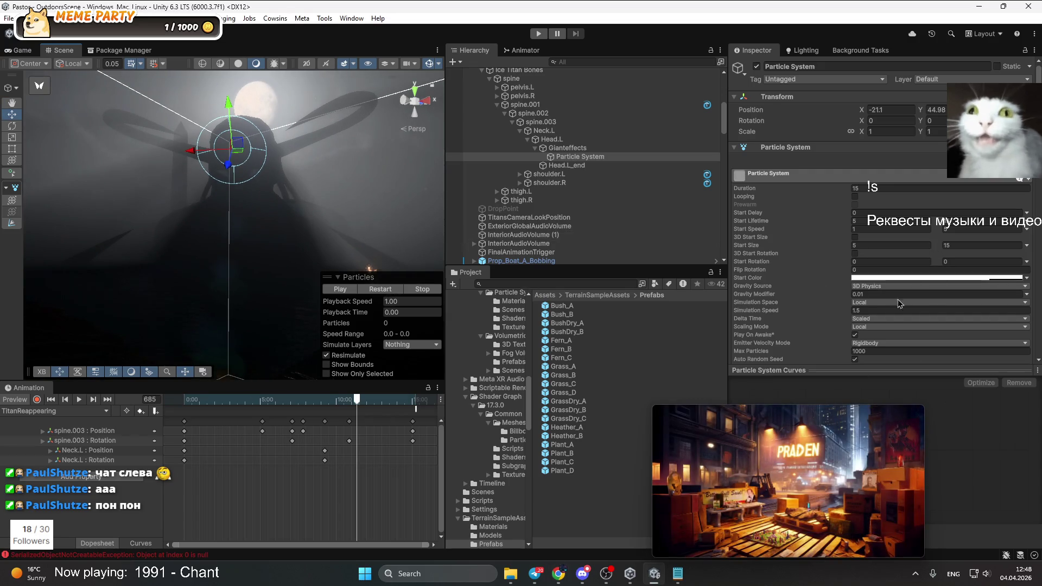
{"action": "scroll", "coordinate": [875, 262], "scroll_direction": "down", "scroll_amount": 2}
{"action": "left_click_drag", "start_coordinate": [190, 197], "coordinate": [172, 199]}
{"action": "mouse_move", "coordinate": [188, 226]}
{"action": "left_mouse_down"}
{"action": "mouse_move", "coordinate": [217, 245]}
{"action": "mouse_move", "coordinate": [206, 244]}
{"action": "mouse_move", "coordinate": [221, 223]}
{"action": "mouse_move", "coordinate": [321, 269]}
{"action": "mouse_move", "coordinate": [195, 94]}
{"action": "mouse_move", "coordinate": [206, 109]}
{"action": "left_mouse_up"}
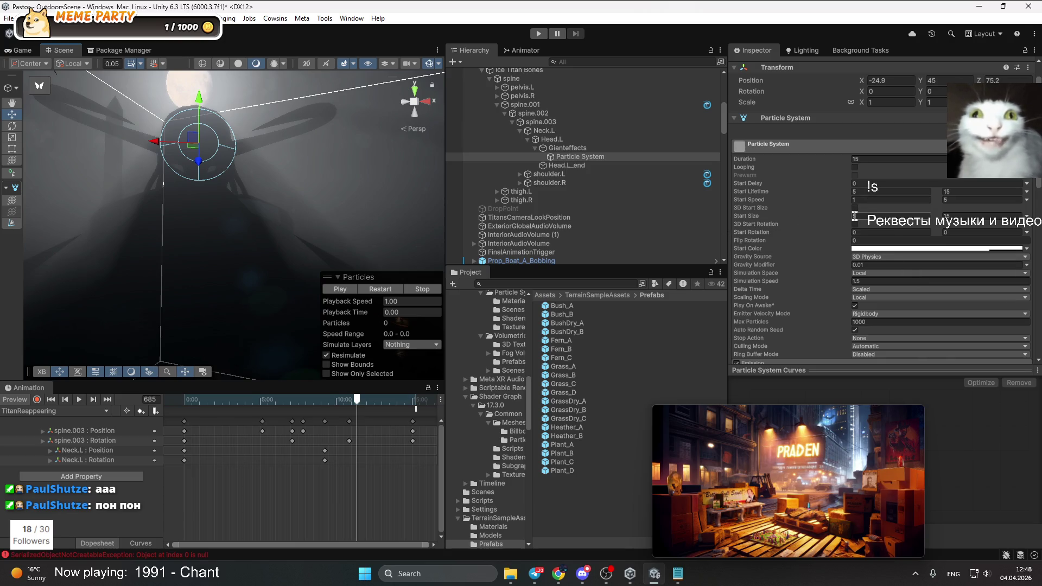
{"action": "scroll", "coordinate": [810, 232], "scroll_direction": "down", "scroll_amount": 5}
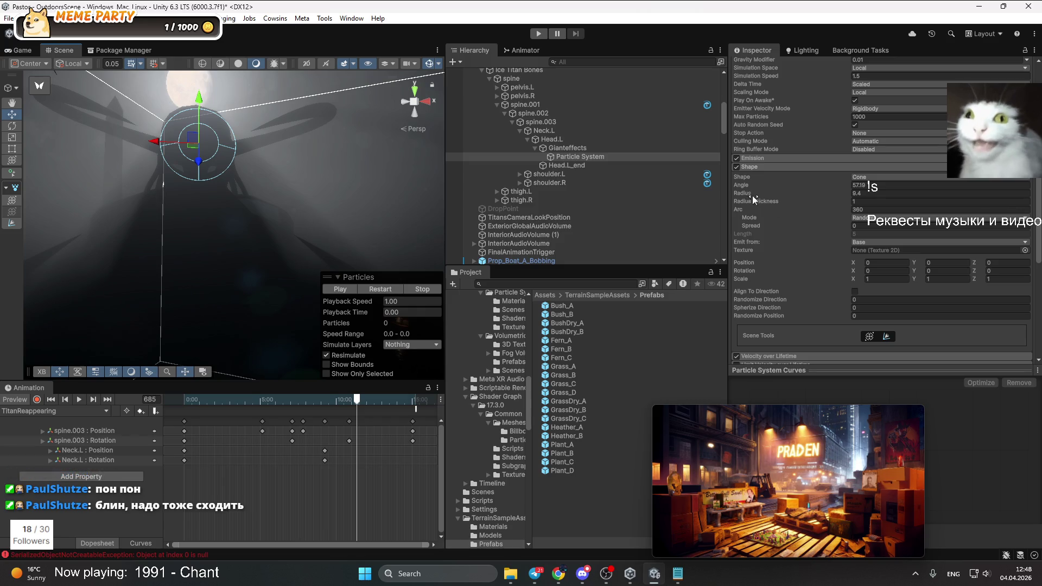
{"action": "mouse_move", "coordinate": [302, 217]}
{"action": "left_mouse_down"}
{"action": "mouse_move", "coordinate": [357, 282]}
{"action": "mouse_move", "coordinate": [380, 261]}
{"action": "left_mouse_up"}
{"action": "left_click", "coordinate": [760, 225]}
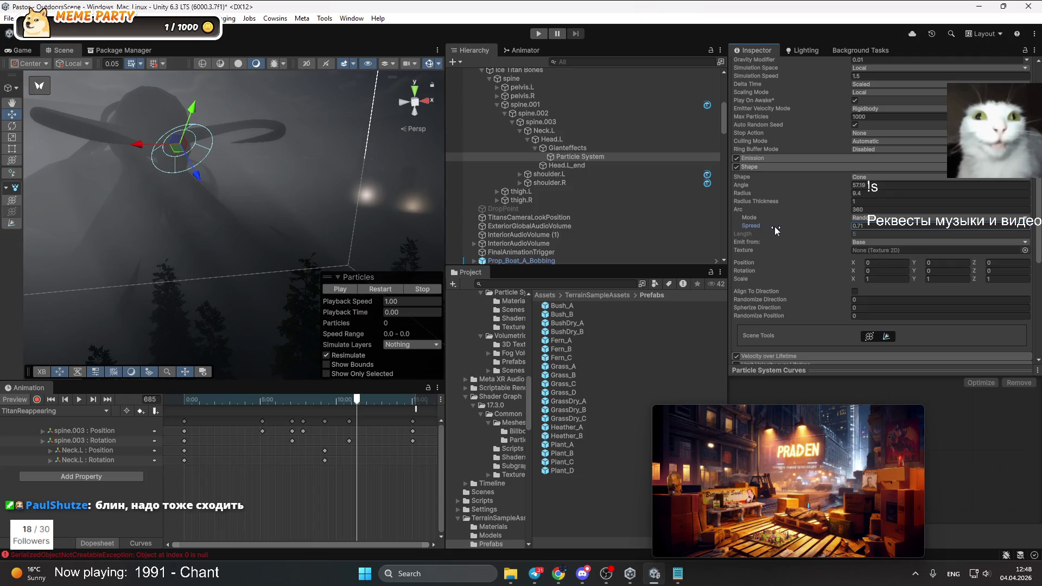
{"action": "left_click", "coordinate": [875, 218]}
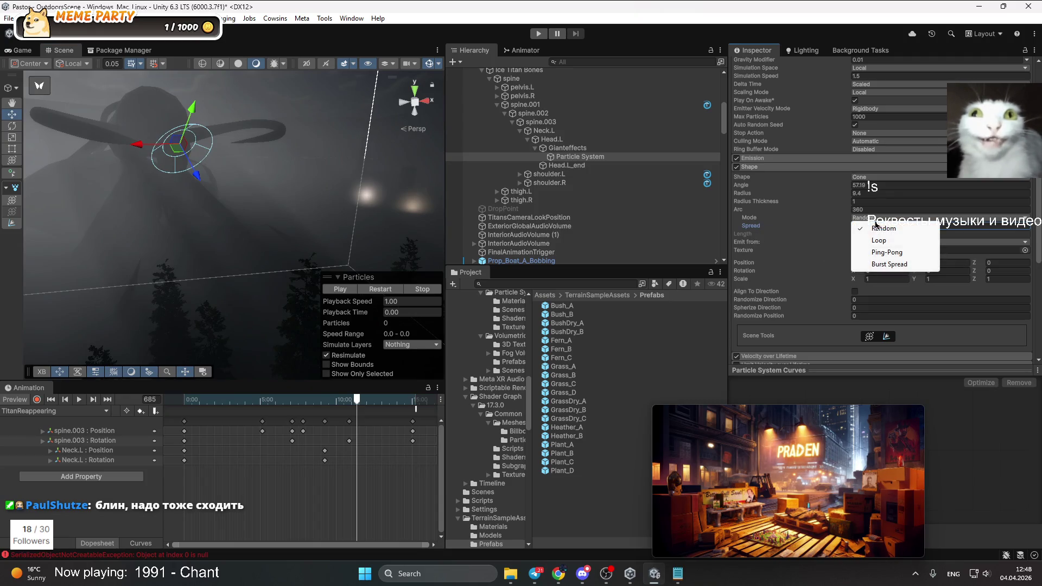
{"action": "left_click", "coordinate": [886, 243]}
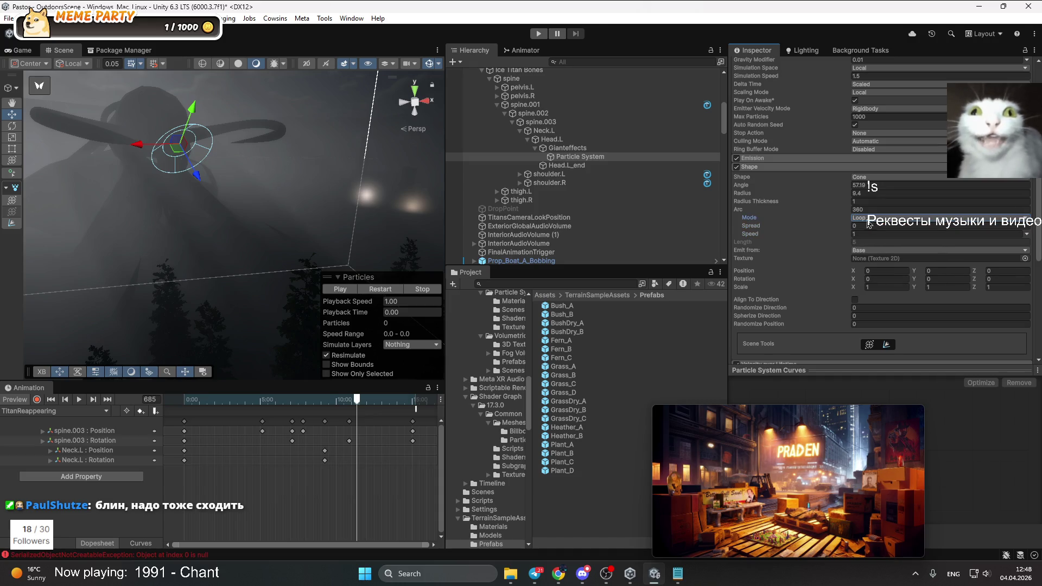
{"action": "left_click", "coordinate": [865, 222]}
{"action": "left_click", "coordinate": [879, 234]}
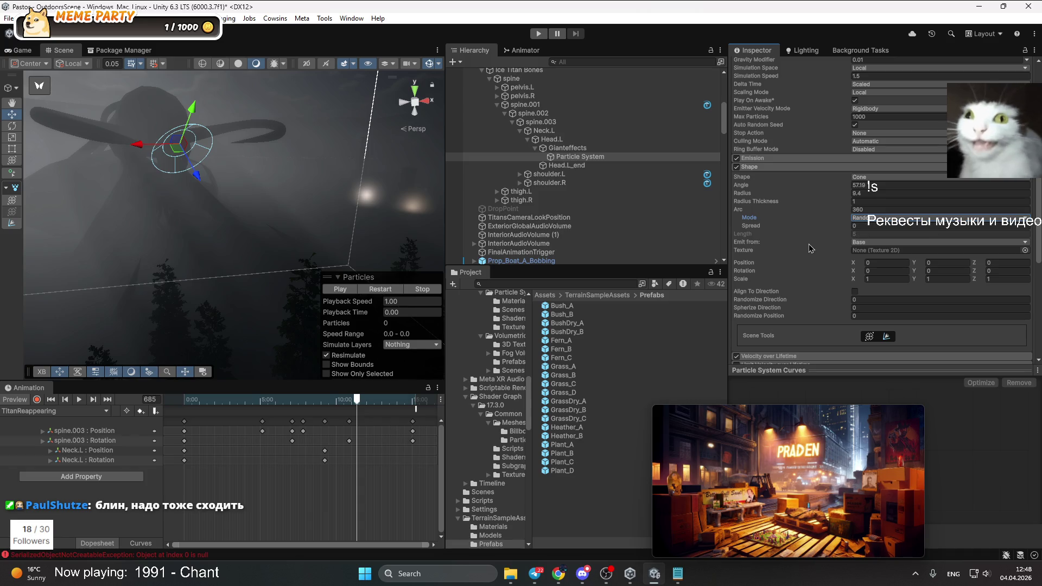
{"action": "left_click_drag", "start_coordinate": [149, 217], "coordinate": [307, 285]}
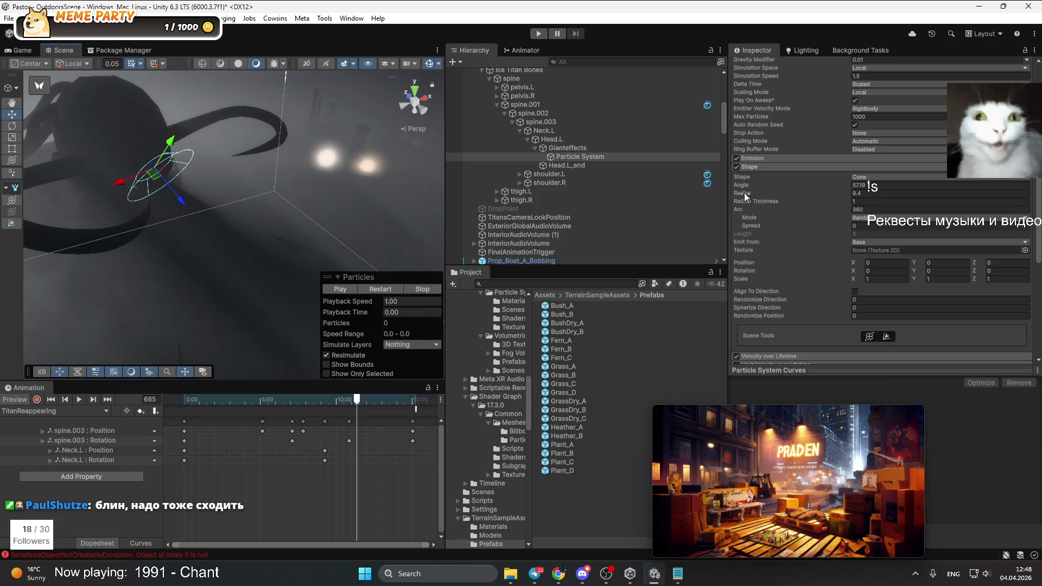
{"action": "left_click_drag", "start_coordinate": [744, 195], "coordinate": [656, 195]}
Reduce the cone radius to about 4.51 and set the cone angle to 57.13
{"action": "mouse_move", "coordinate": [190, 220]}
{"action": "left_mouse_down"}
{"action": "mouse_move", "coordinate": [225, 254]}
{"action": "mouse_move", "coordinate": [369, 199]}
{"action": "mouse_move", "coordinate": [50, 107]}
{"action": "left_mouse_up"}
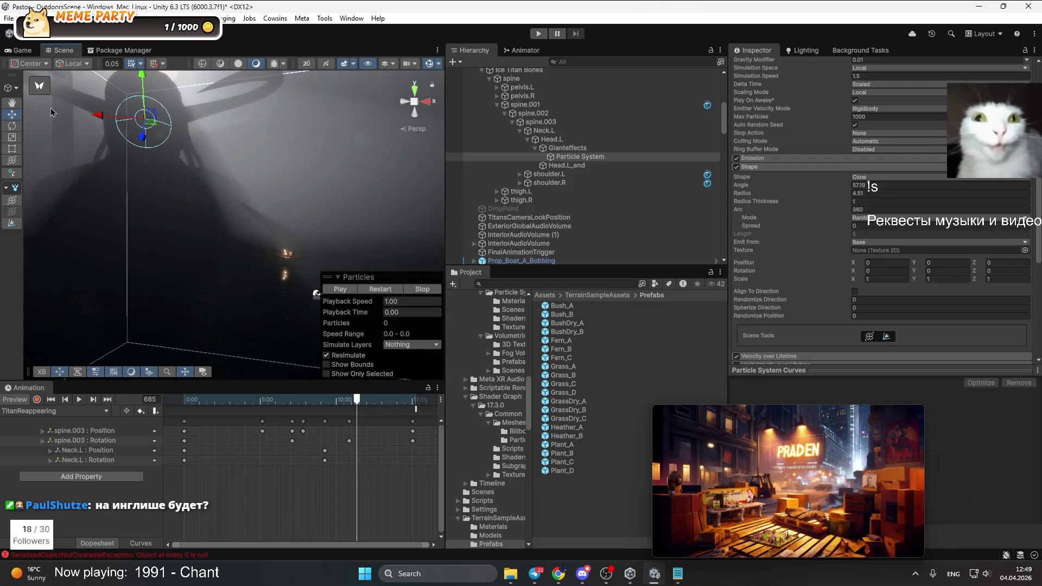
{"action": "mouse_move", "coordinate": [179, 243]}
{"action": "left_mouse_down"}
{"action": "mouse_move", "coordinate": [400, 322]}
{"action": "mouse_move", "coordinate": [305, 278]}
{"action": "mouse_move", "coordinate": [312, 271]}
{"action": "left_mouse_up"}
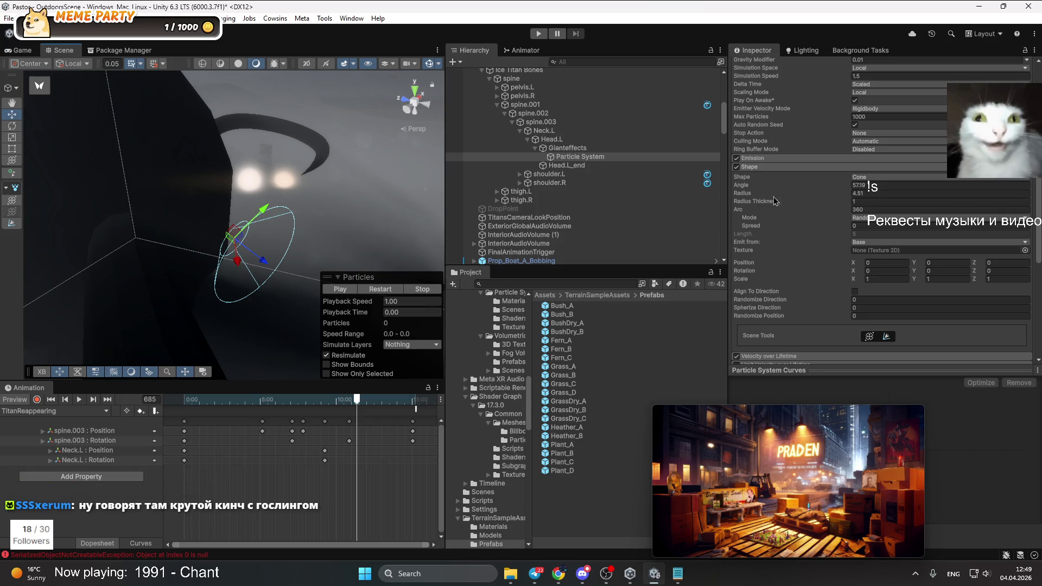
{"action": "left_click_drag", "start_coordinate": [744, 189], "coordinate": [748, 195]}
{"action": "left_click_drag", "start_coordinate": [120, 228], "coordinate": [310, 226]}
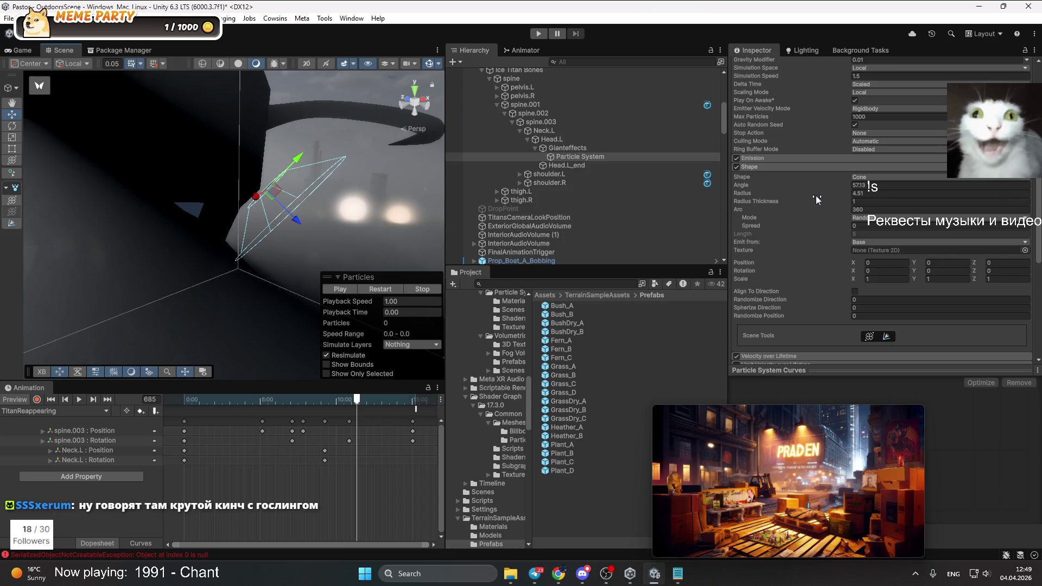
{"action": "left_click_drag", "start_coordinate": [228, 168], "coordinate": [242, 156]}
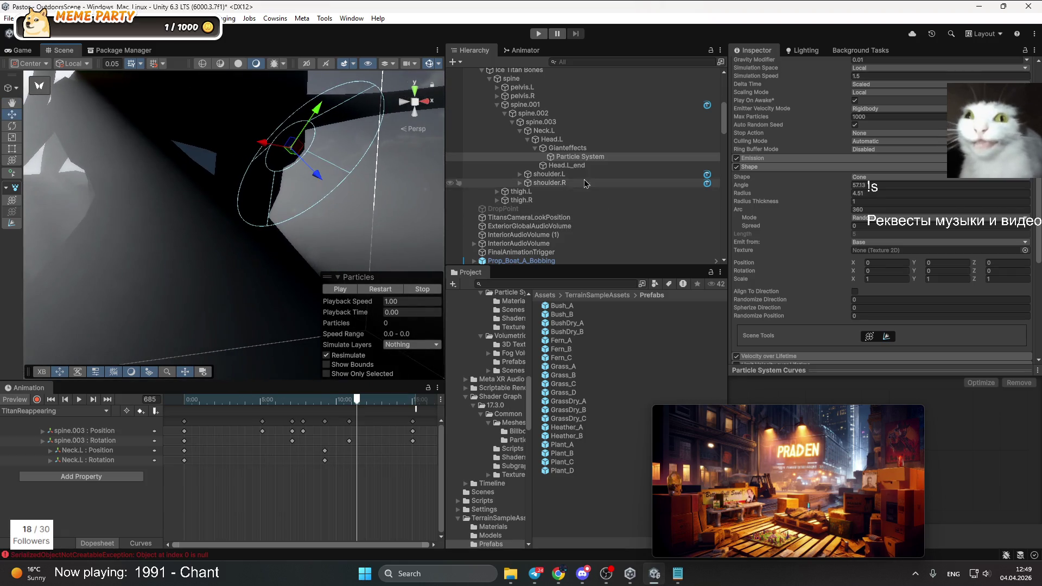
{"action": "scroll", "coordinate": [914, 209], "scroll_direction": "up", "scroll_amount": 5}
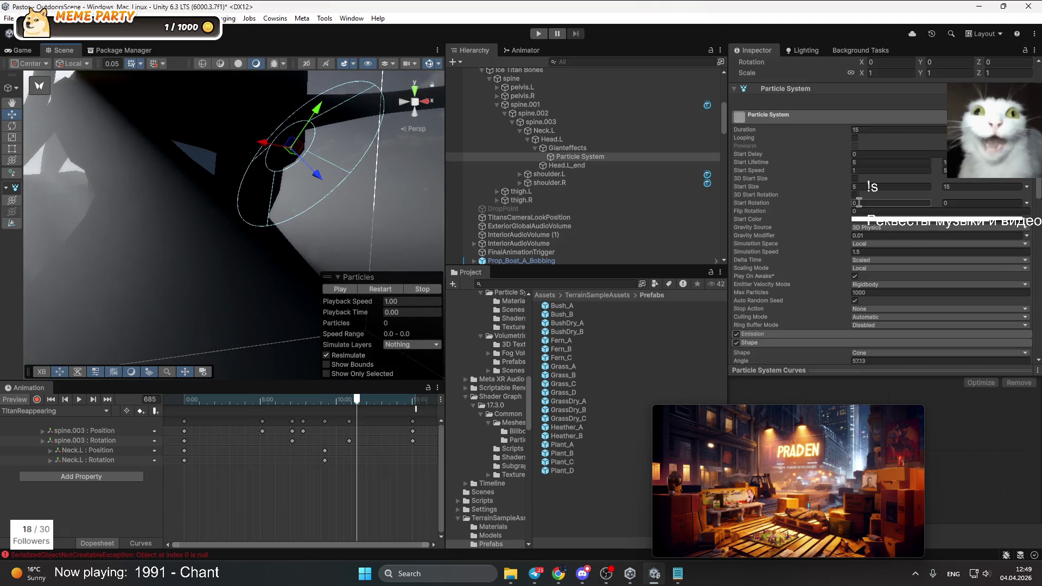
{"action": "scroll", "coordinate": [868, 198], "scroll_direction": "down", "scroll_amount": 4}
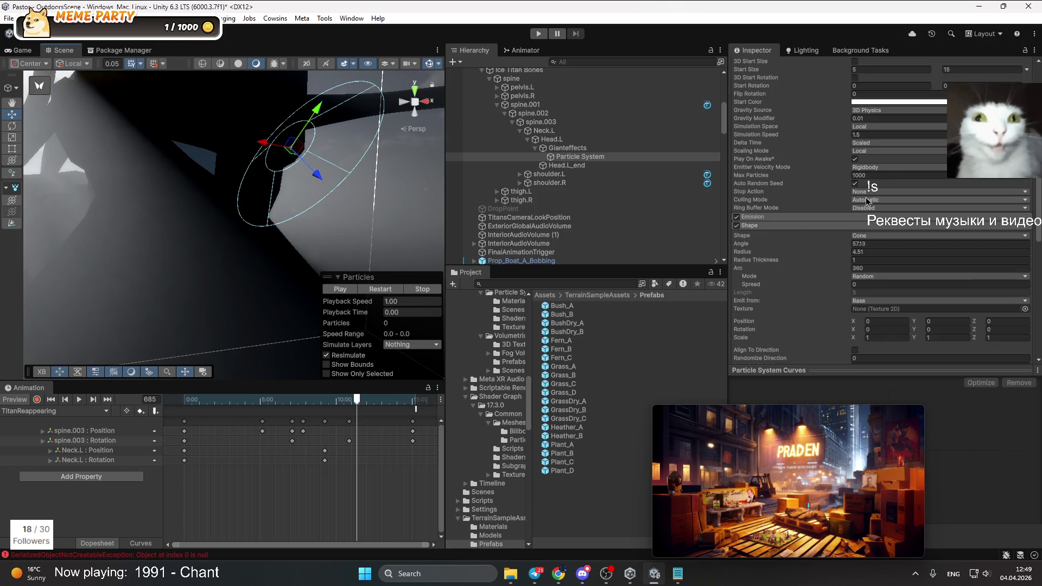
{"action": "left_click", "coordinate": [875, 243]}
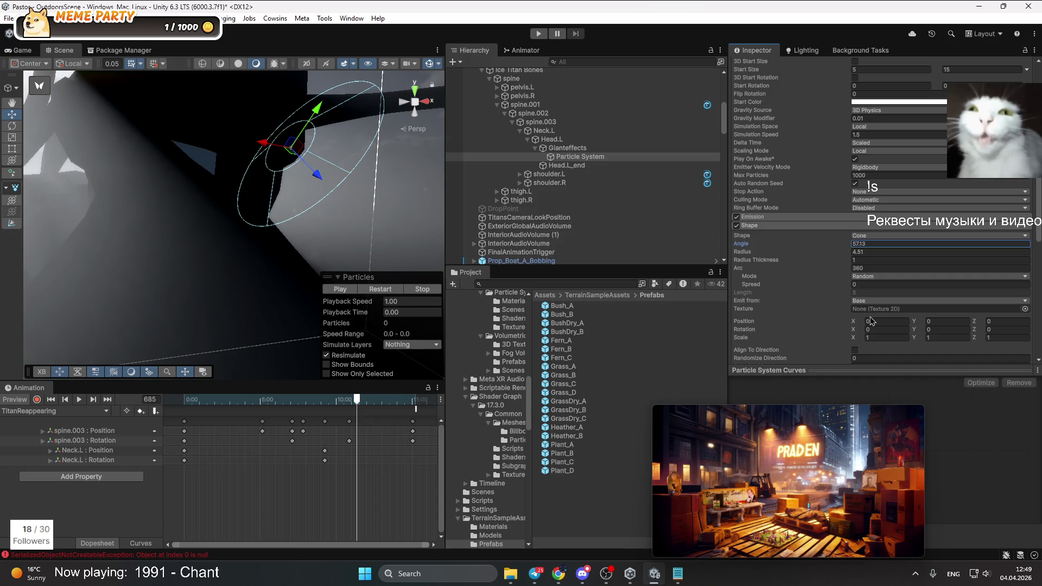
Lower the cone radius to 4.4 and thin the radius thickness to 0.24
{"action": "scroll", "coordinate": [870, 321], "scroll_direction": "down", "scroll_amount": 3}
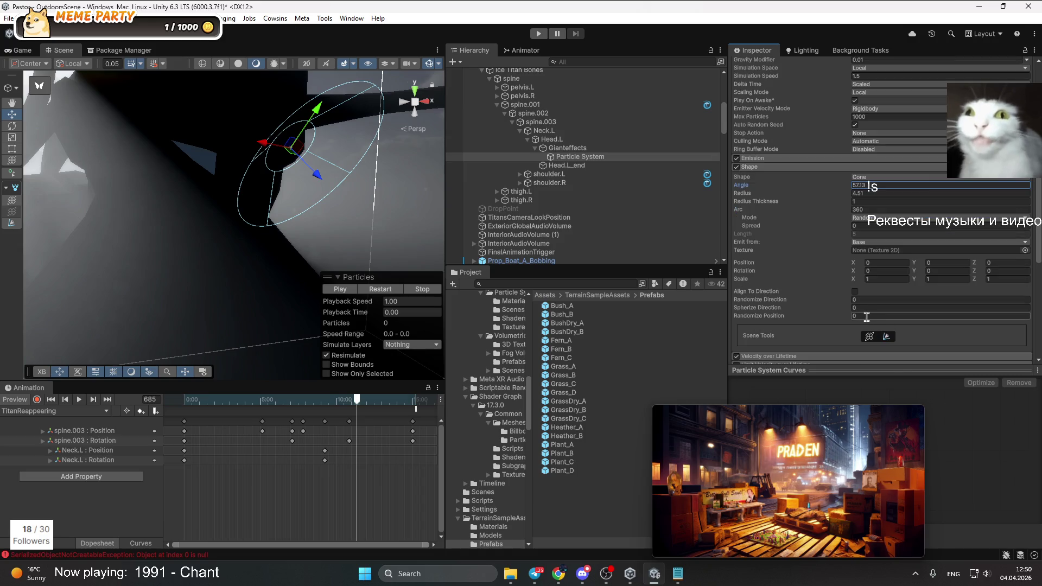
{"action": "scroll", "coordinate": [864, 318], "scroll_direction": "up", "scroll_amount": 1}
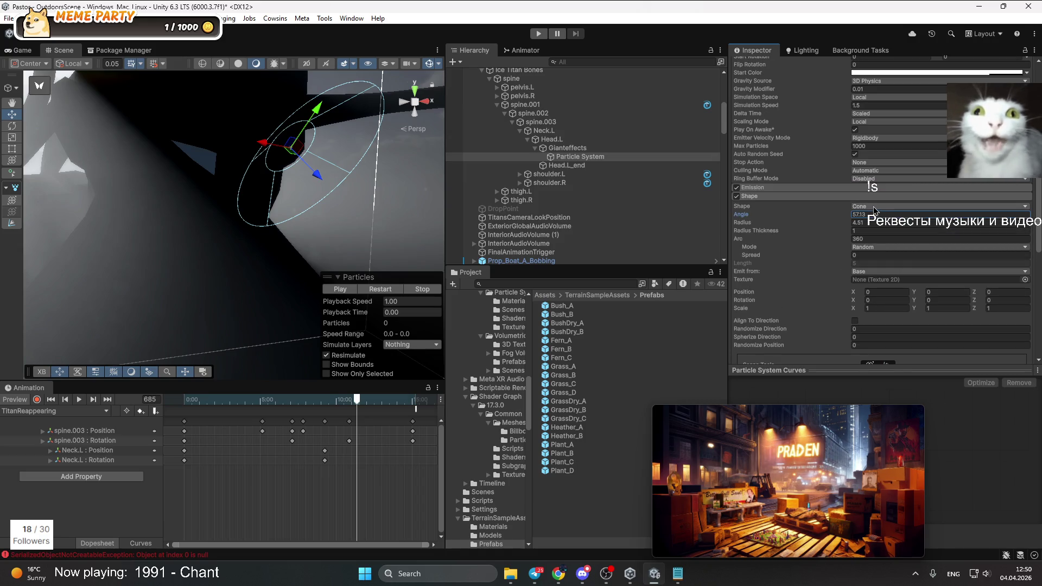
{"action": "left_click_drag", "start_coordinate": [752, 222], "coordinate": [754, 222]}
{"action": "left_click", "coordinate": [764, 230]}
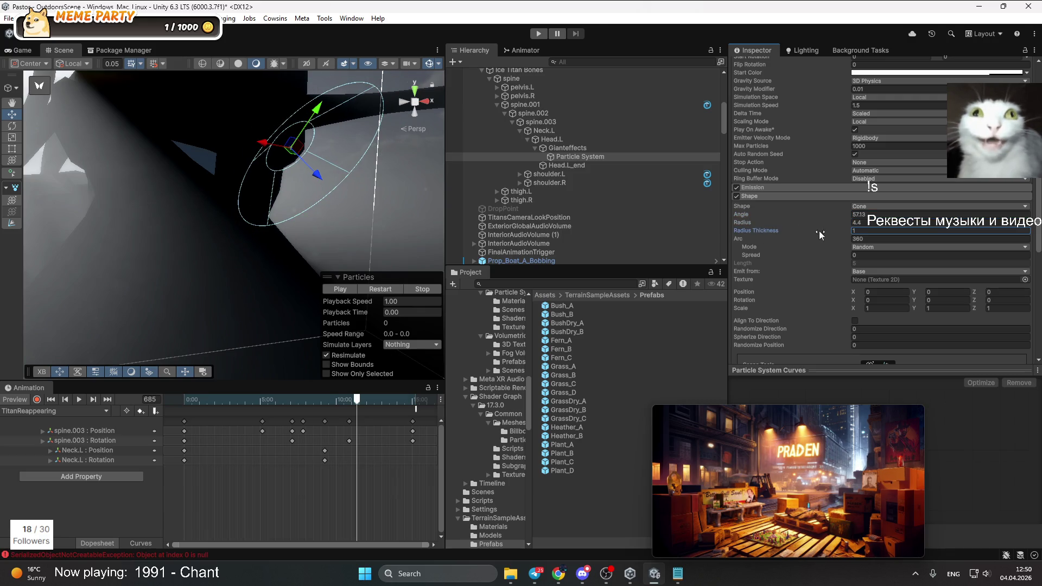
{"action": "left_click_drag", "start_coordinate": [783, 232], "coordinate": [770, 229]}
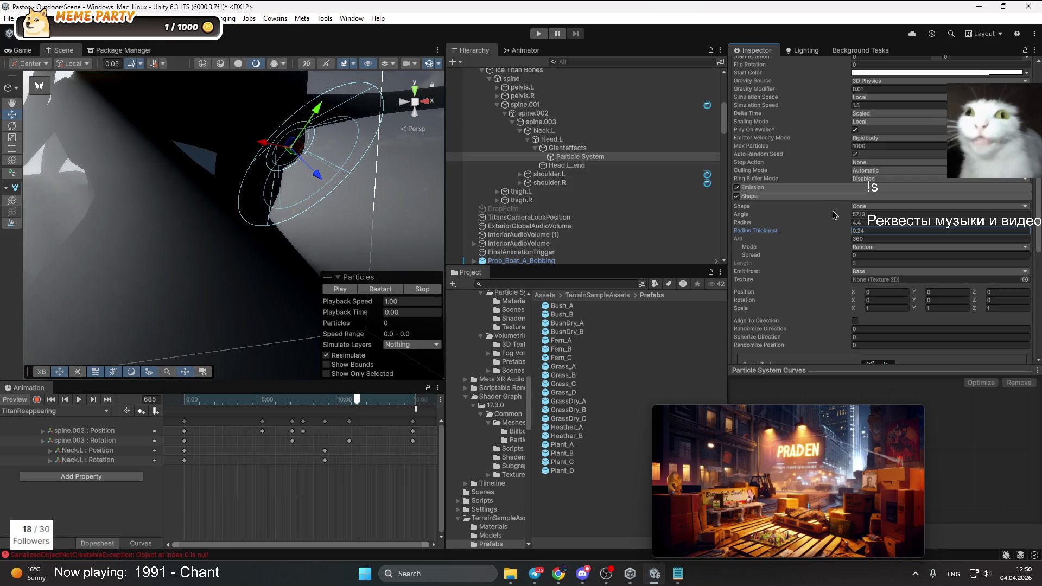
{"action": "left_click", "coordinate": [867, 206]}
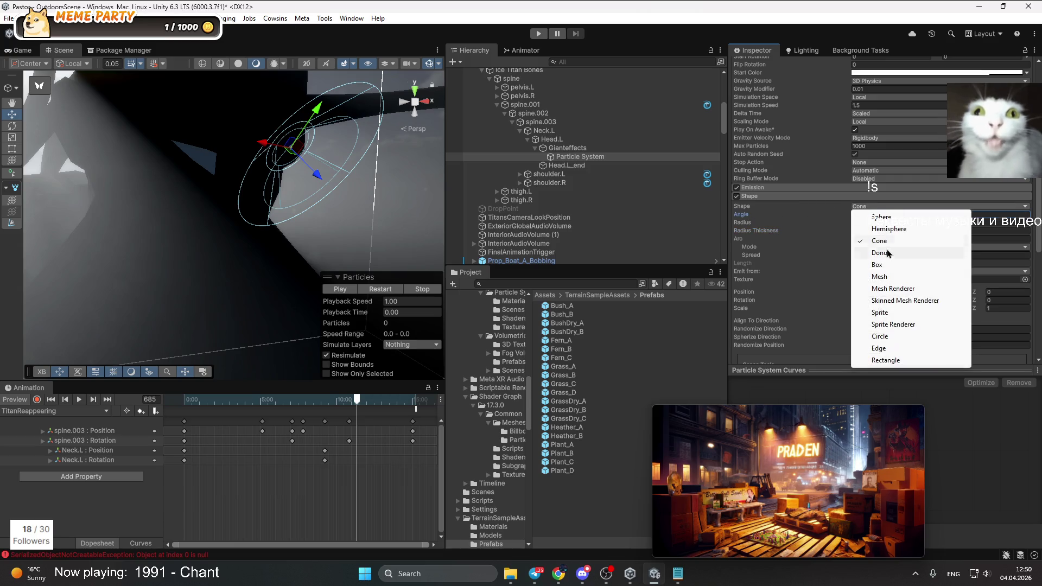
Try Sphere and Box emitter shapes, then return the Shape module to Cone
{"action": "left_click", "coordinate": [885, 217]}
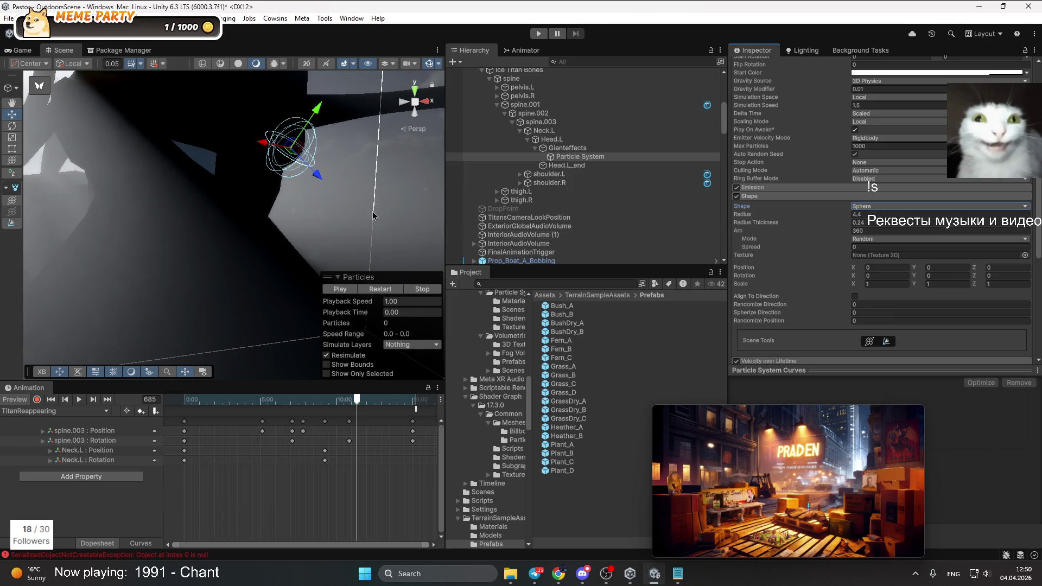
{"action": "left_click", "coordinate": [902, 207]}
{"action": "left_click", "coordinate": [879, 241]}
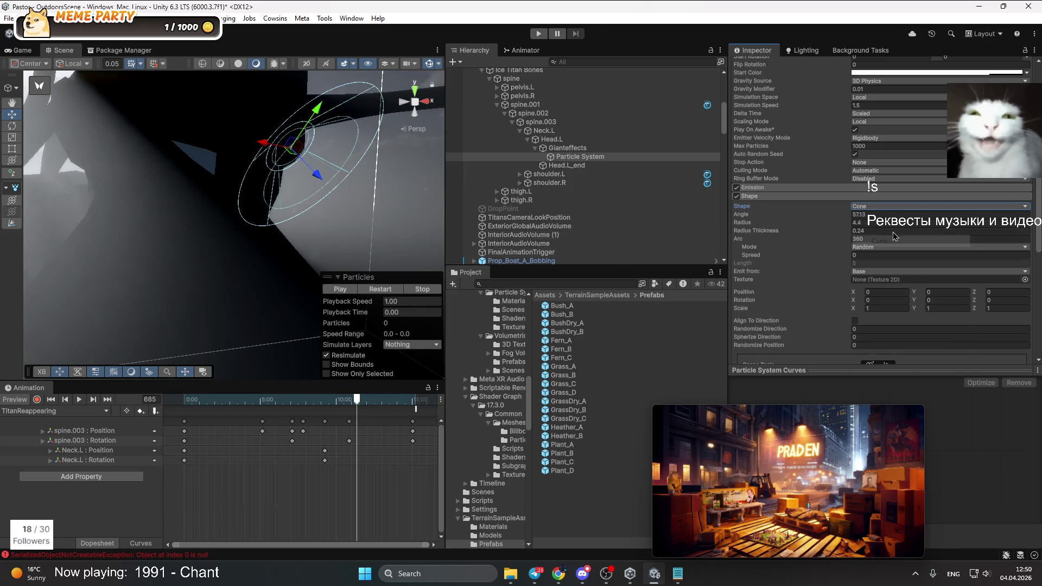
{"action": "left_click", "coordinate": [872, 211]}
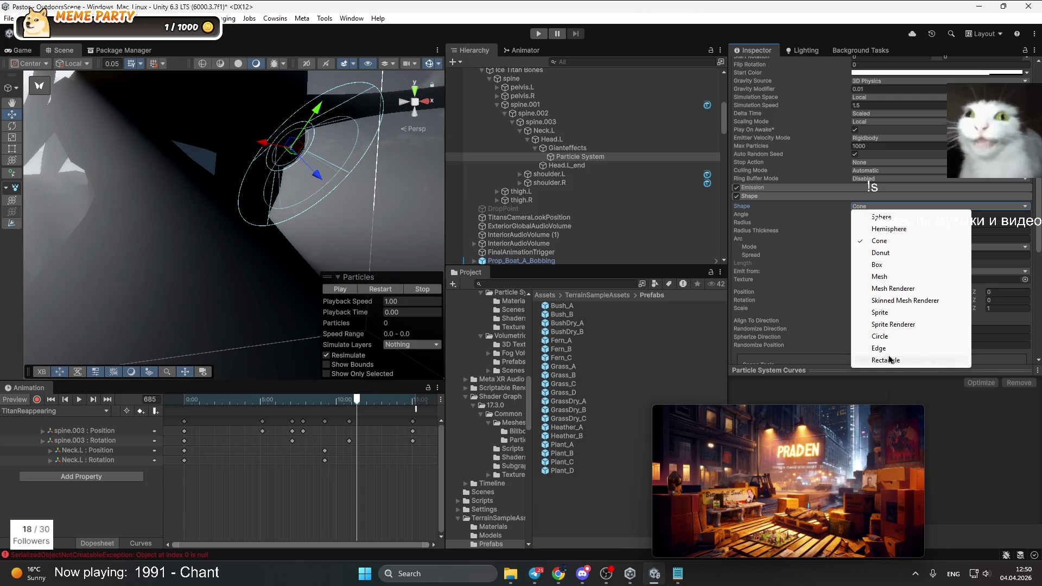
{"action": "left_click", "coordinate": [912, 265]}
{"action": "left_click", "coordinate": [865, 210]}
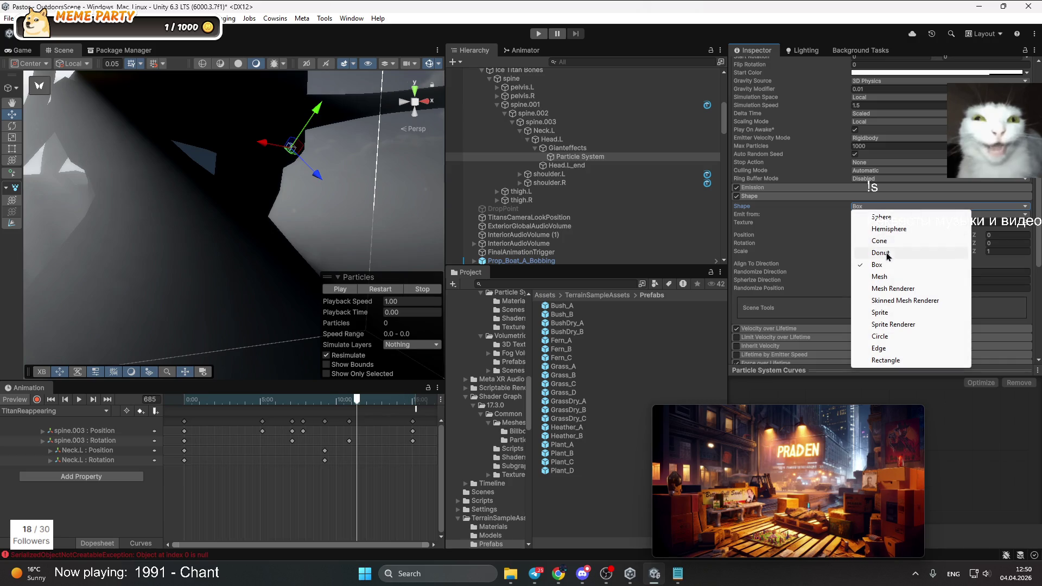
{"action": "left_click", "coordinate": [881, 241]}
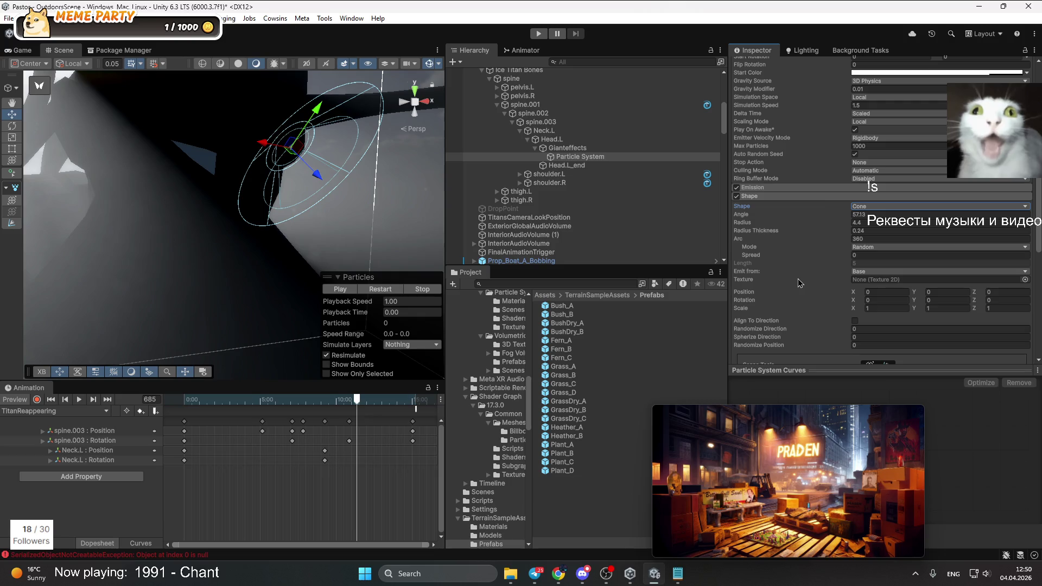
Lengthen the cone to 8.51 and set Emit from to Base
{"action": "left_click", "coordinate": [856, 322]}
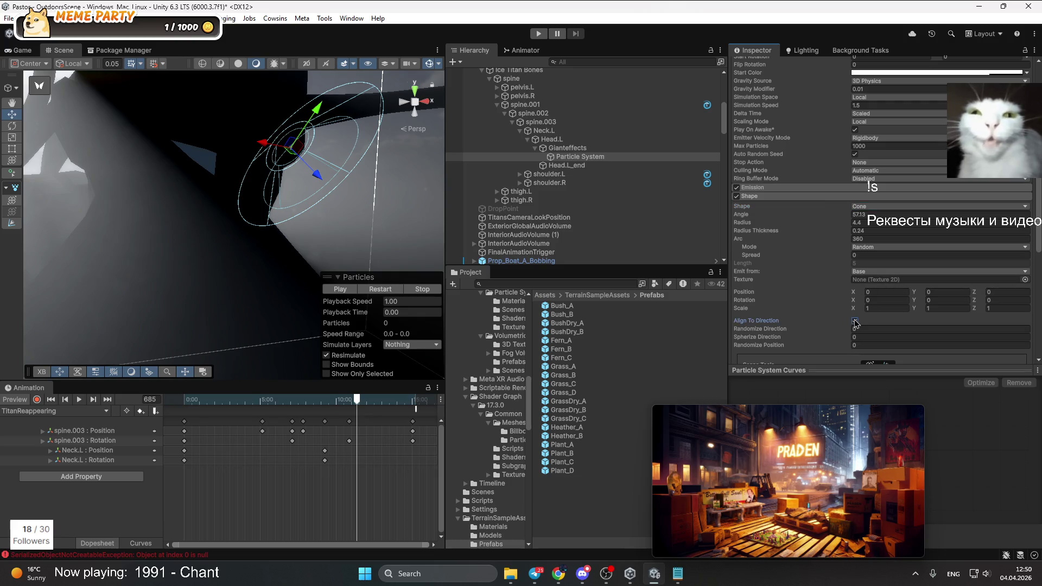
{"action": "left_click", "coordinate": [866, 272]}
{"action": "left_click", "coordinate": [867, 293]}
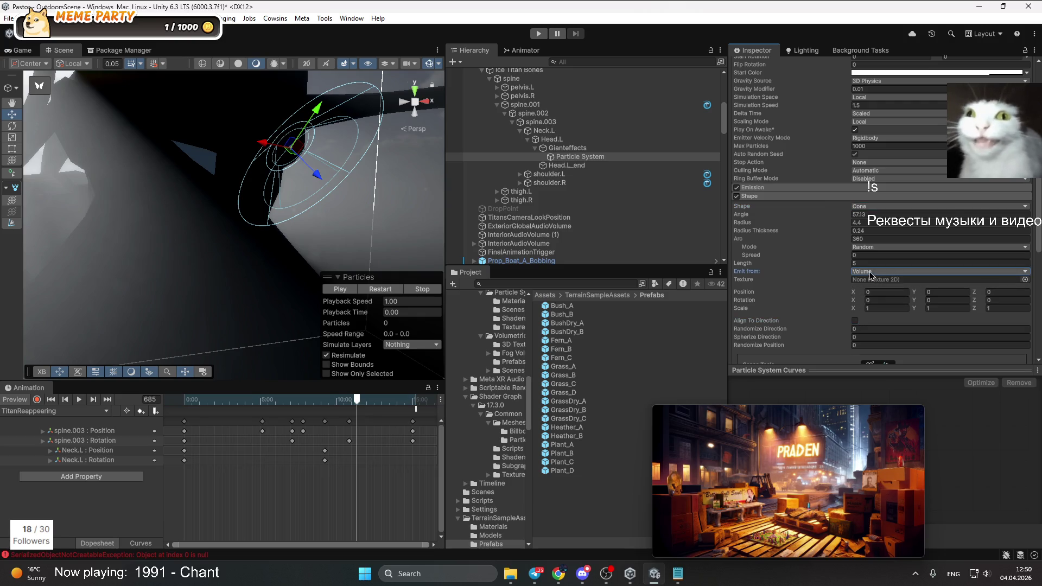
{"action": "left_click_drag", "start_coordinate": [758, 266], "coordinate": [825, 270]}
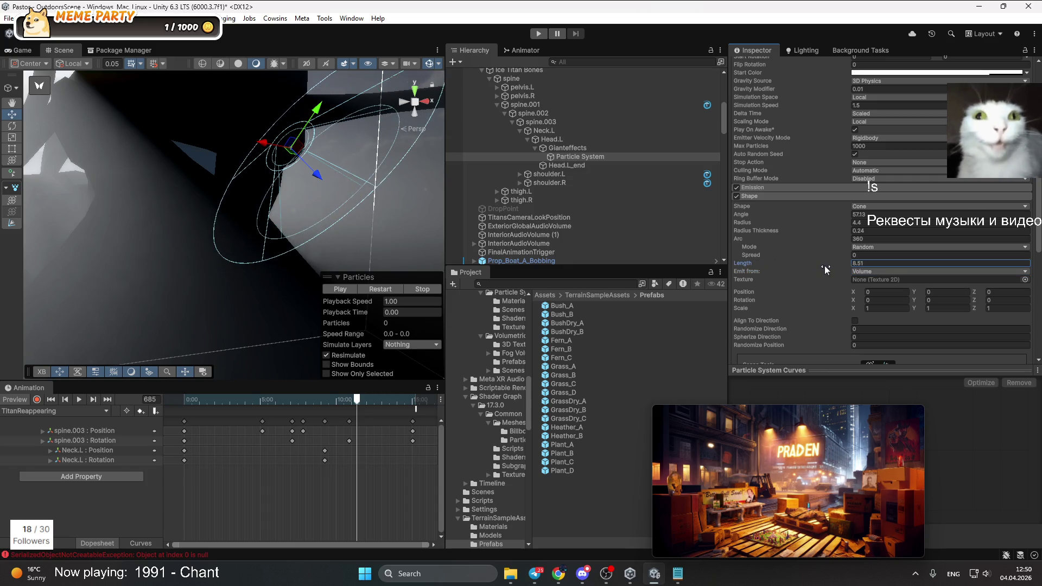
{"action": "left_click", "coordinate": [879, 271]}
{"action": "left_click", "coordinate": [884, 283]}
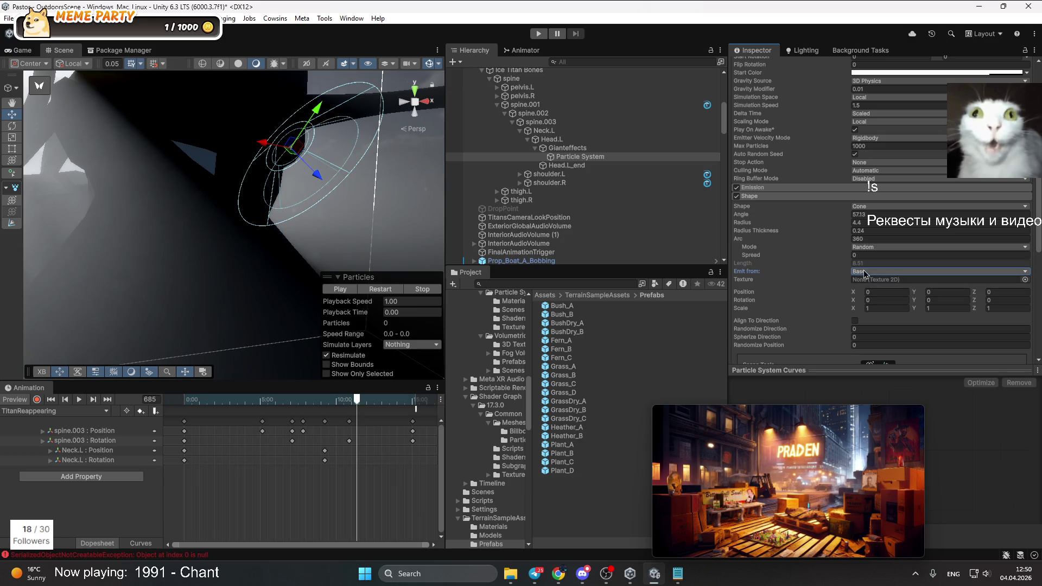
{"action": "left_click_drag", "start_coordinate": [315, 196], "coordinate": [279, 223]}
Emit from the cone's Volume, lengthen it to 13.78, and keep radius thickness at 0.24
{"action": "left_click", "coordinate": [922, 272]}
{"action": "left_click", "coordinate": [895, 293]}
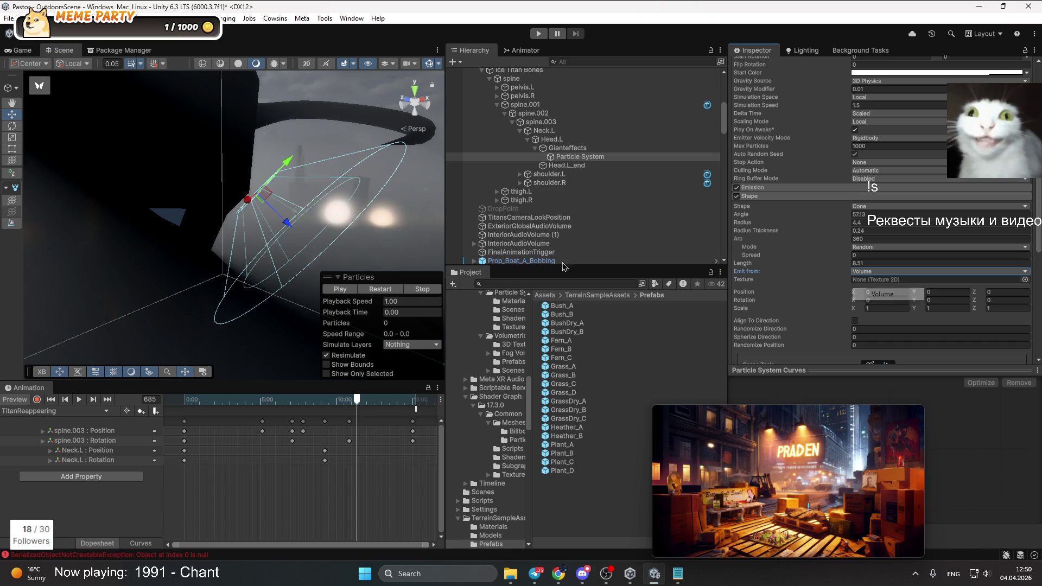
{"action": "left_click_drag", "start_coordinate": [747, 267], "coordinate": [792, 268]}
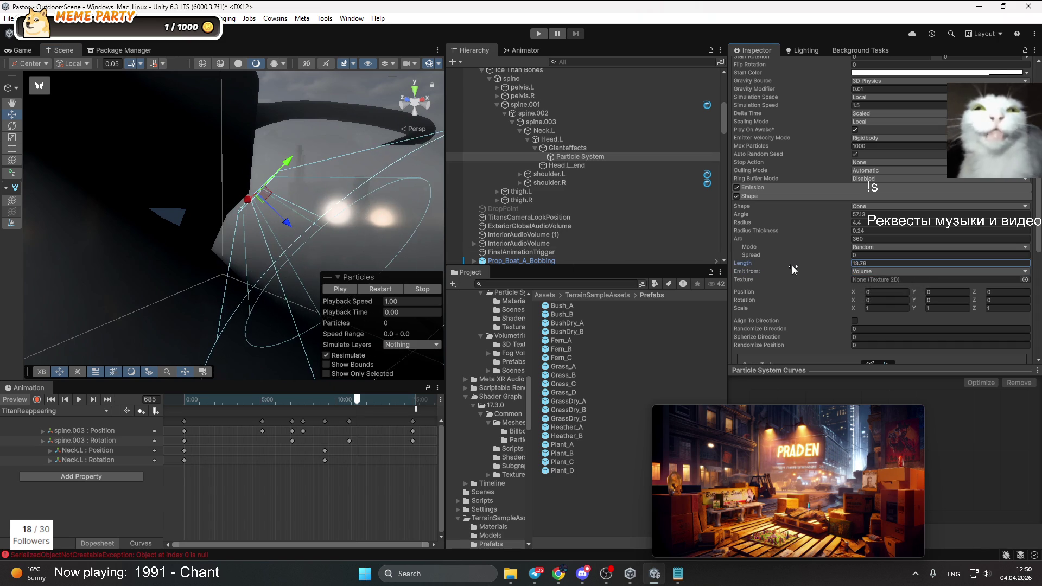
{"action": "mouse_move", "coordinate": [748, 223]}
{"action": "left_mouse_down"}
{"action": "mouse_move", "coordinate": [722, 231]}
{"action": "mouse_move", "coordinate": [788, 230]}
{"action": "left_mouse_up"}
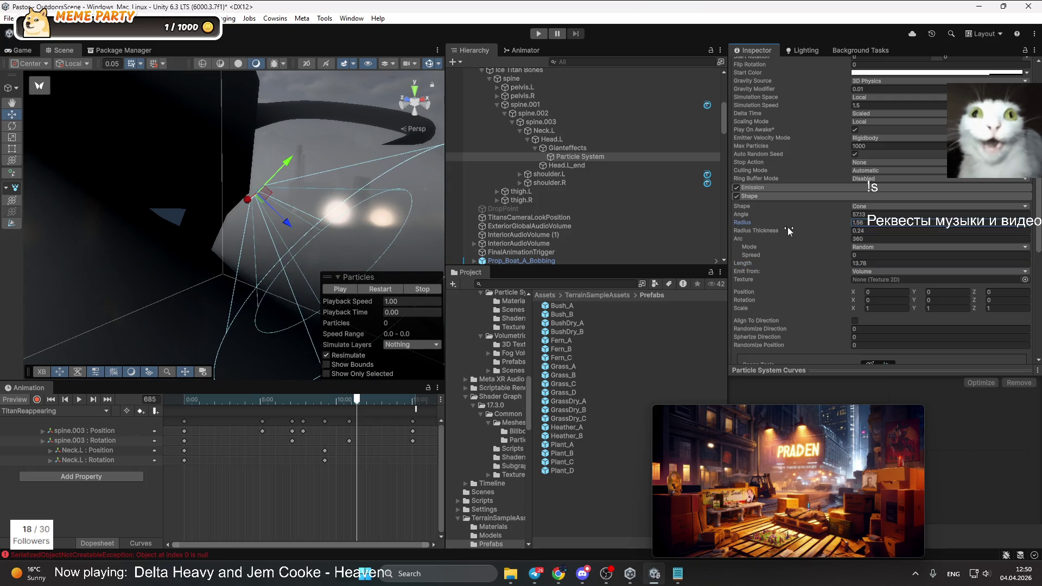
{"action": "left_click", "coordinate": [875, 231]}
{"action": "type", "text": "1"}
{"action": "key", "text": "Escape"}
Narrow the cone angle to 35 and set its radius to 2
{"action": "left_click_drag", "start_coordinate": [754, 218], "coordinate": [619, 245]}
{"action": "left_click", "coordinate": [871, 222]}
{"action": "type", "text": "5"}
{"action": "key", "text": "BackSpace"}
{"action": "type", "text": "2"}
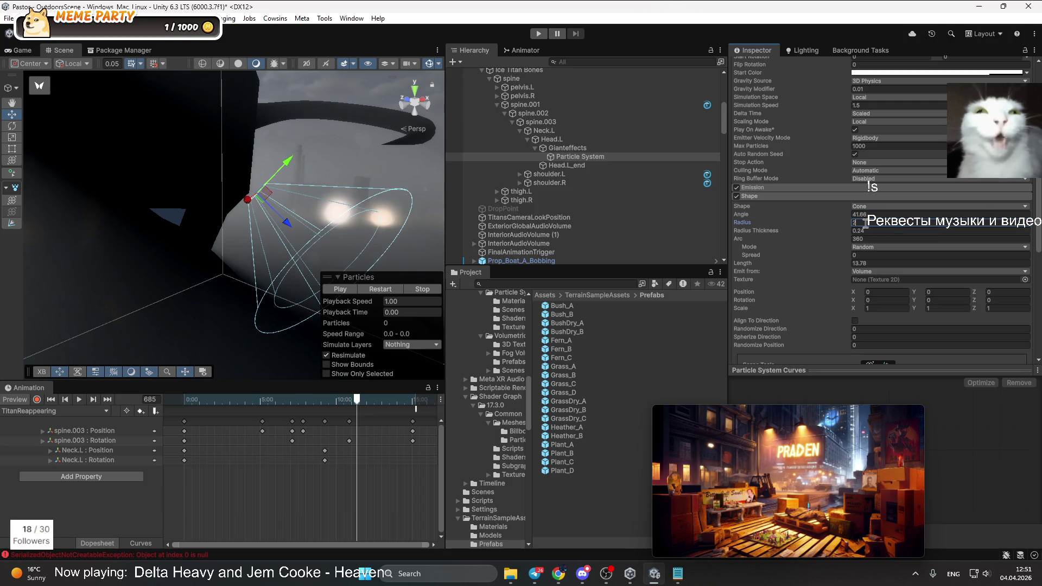
{"action": "left_click_drag", "start_coordinate": [741, 214], "coordinate": [658, 230]}
Tilt the Particle System to 58.3 on the X rotation
{"action": "left_click_drag", "start_coordinate": [244, 163], "coordinate": [222, 157]}
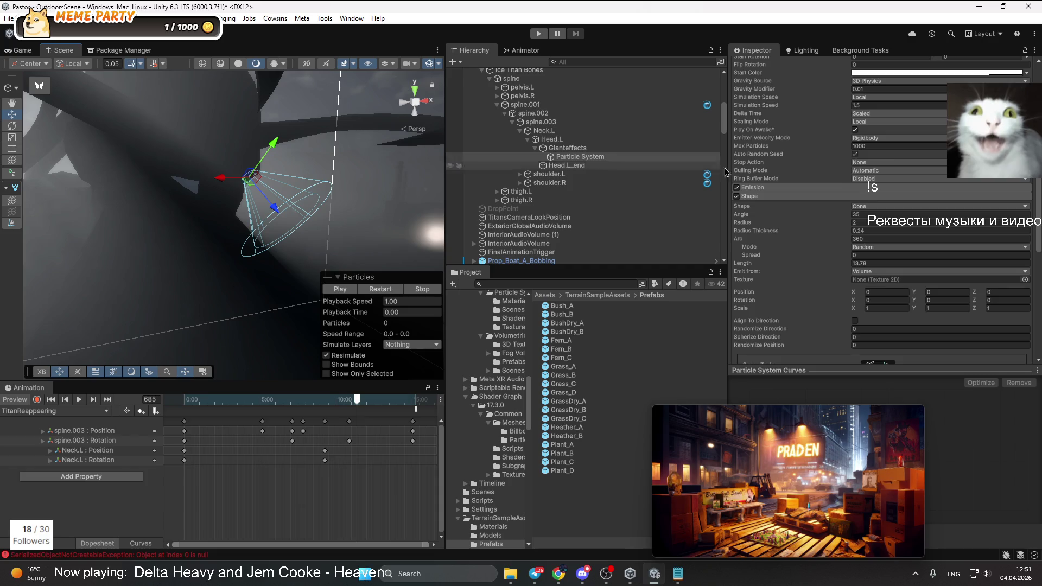
{"action": "scroll", "coordinate": [862, 141], "scroll_direction": "up", "scroll_amount": 10}
{"action": "left_click_drag", "start_coordinate": [861, 126], "coordinate": [910, 131]}
{"action": "left_click", "coordinate": [901, 120]}
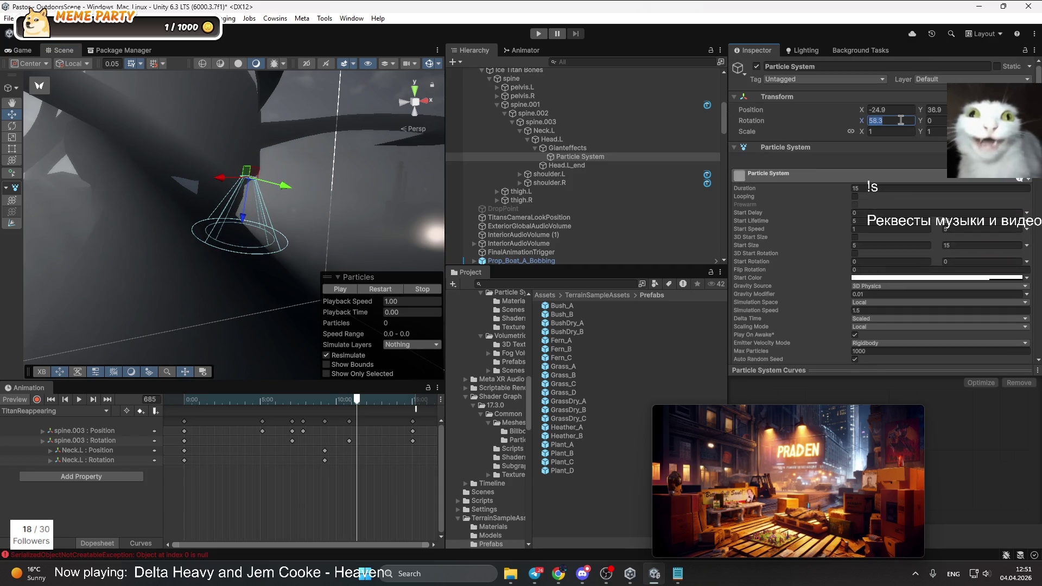
Switch the particle Simulation Space to World and back to Local while scrubbing the animation
{"action": "mouse_move", "coordinate": [356, 400]}
{"action": "left_mouse_down"}
{"action": "mouse_move", "coordinate": [259, 394]}
{"action": "mouse_move", "coordinate": [375, 393]}
{"action": "left_mouse_up"}
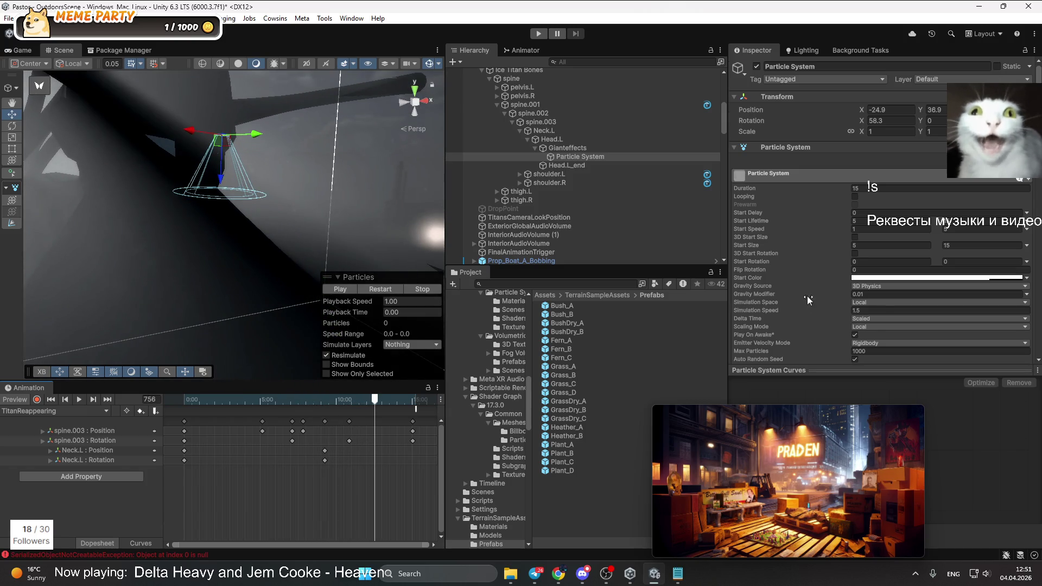
{"action": "scroll", "coordinate": [846, 299], "scroll_direction": "down", "scroll_amount": 1}
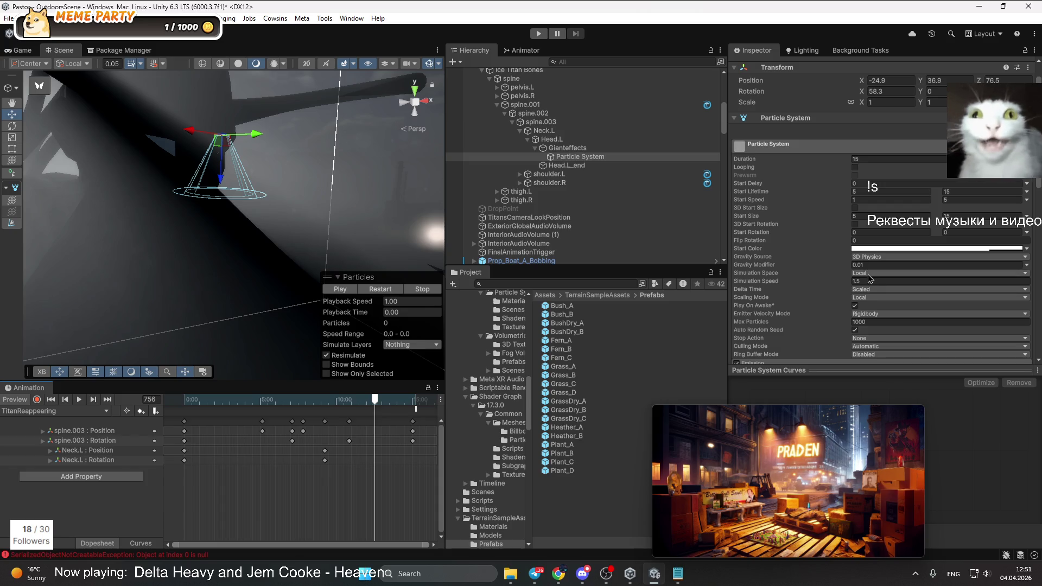
{"action": "left_click", "coordinate": [869, 279]}
{"action": "left_click", "coordinate": [887, 296]}
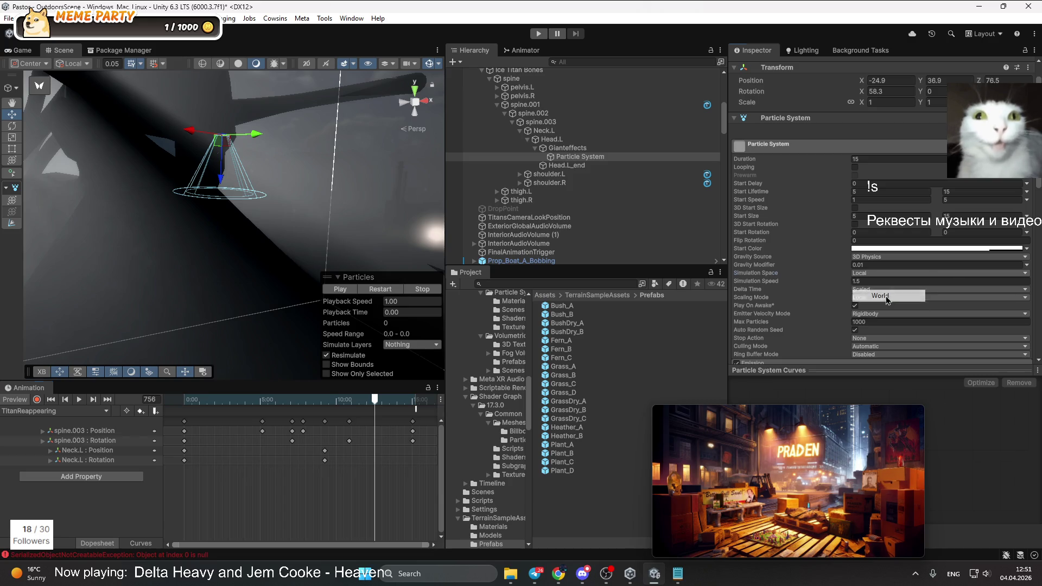
{"action": "mouse_move", "coordinate": [364, 405]}
{"action": "left_mouse_down"}
{"action": "mouse_move", "coordinate": [345, 407]}
{"action": "mouse_move", "coordinate": [367, 407]}
{"action": "left_mouse_up"}
{"action": "left_click", "coordinate": [868, 276]}
{"action": "left_click", "coordinate": [883, 283]}
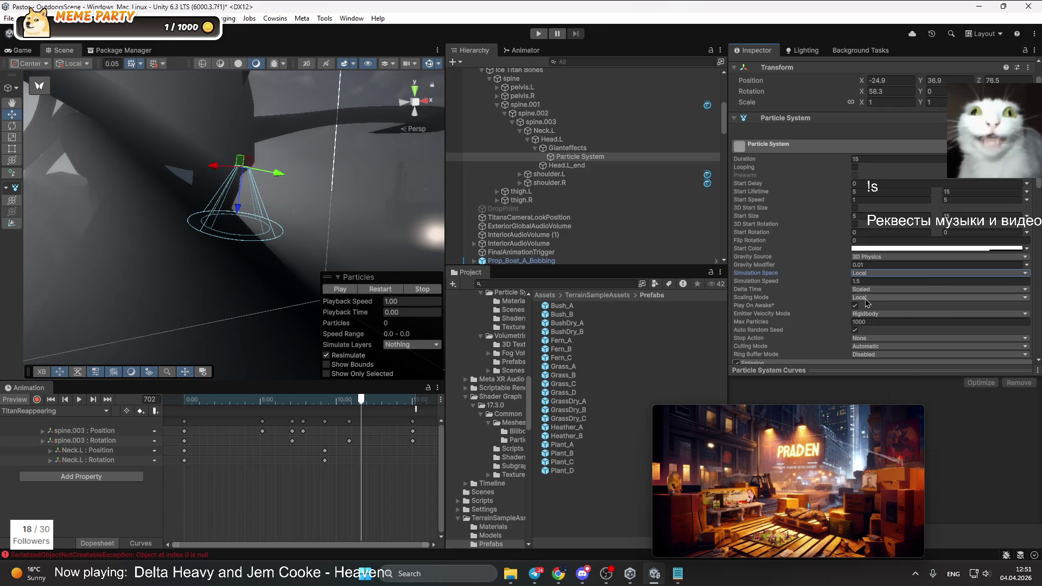
Reparent Gianteffects from Head.L to sit directly under spine.003
{"action": "left_click", "coordinate": [559, 151]}
{"action": "left_click_drag", "start_coordinate": [536, 98], "coordinate": [569, 132]}
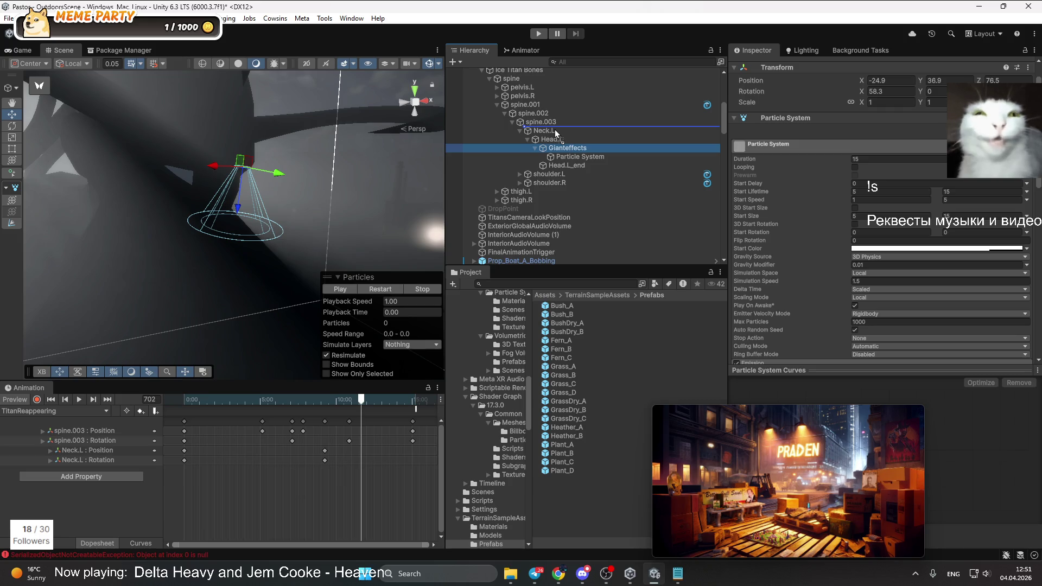
{"action": "left_click_drag", "start_coordinate": [534, 115], "coordinate": [534, 115]}
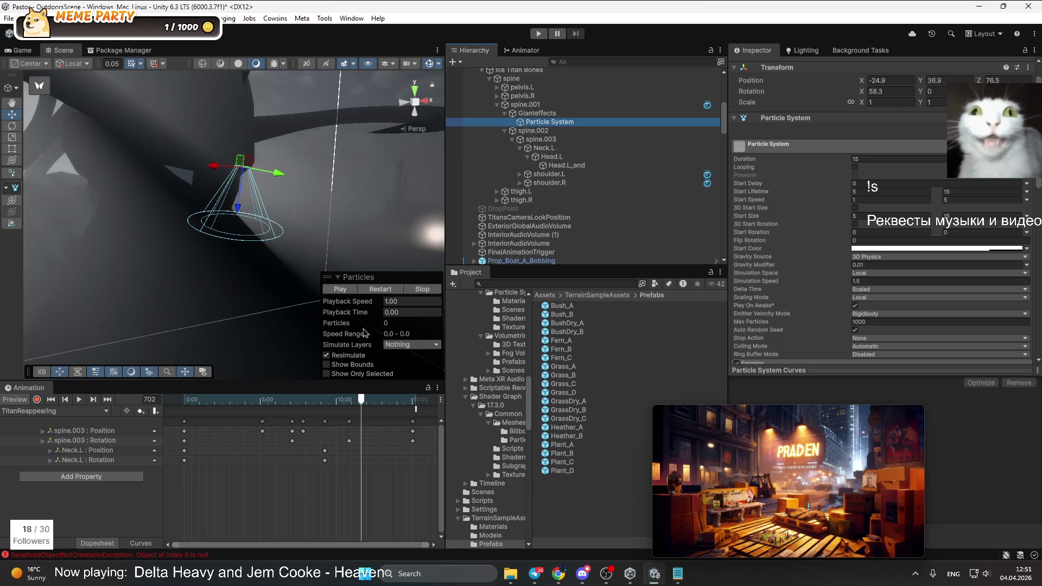
{"action": "left_click_drag", "start_coordinate": [363, 404], "coordinate": [307, 406]}
{"action": "mouse_move", "coordinate": [534, 113]}
{"action": "left_mouse_down"}
{"action": "mouse_move", "coordinate": [552, 140]}
{"action": "mouse_move", "coordinate": [543, 139]}
{"action": "left_mouse_up"}
{"action": "left_click", "coordinate": [316, 401]}
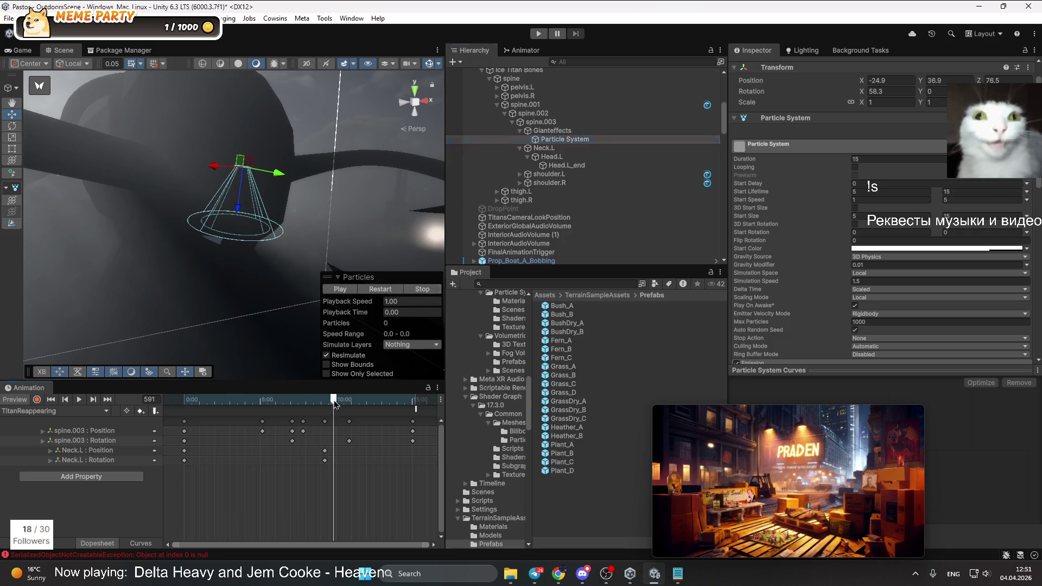
{"action": "mouse_move", "coordinate": [329, 410]}
{"action": "left_mouse_down"}
{"action": "mouse_move", "coordinate": [262, 426]}
{"action": "mouse_move", "coordinate": [356, 430]}
{"action": "mouse_move", "coordinate": [286, 437]}
{"action": "mouse_move", "coordinate": [313, 438]}
{"action": "left_mouse_up"}
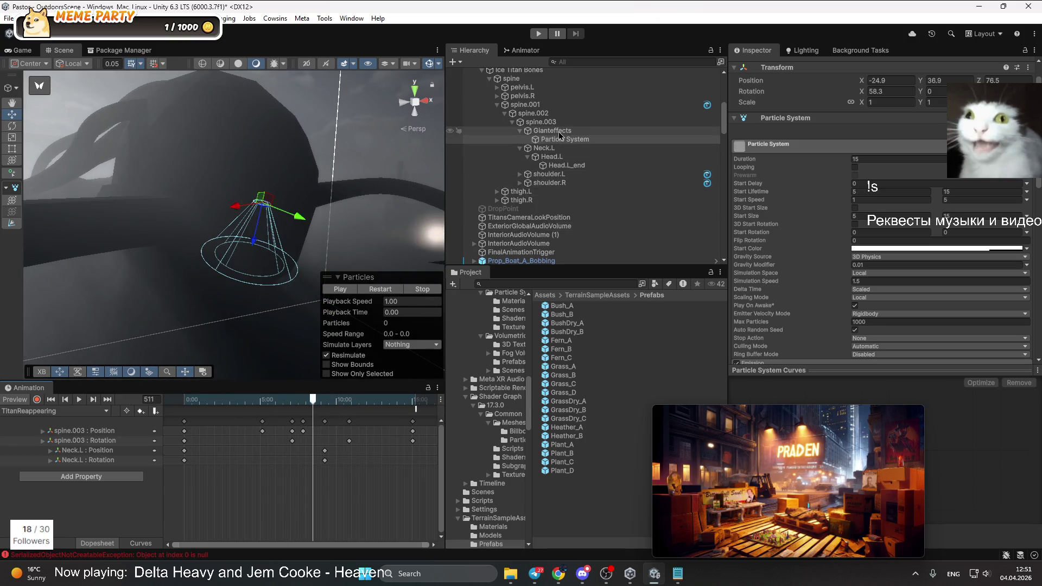
Zero the Particle System's local X and Y position
{"action": "left_click", "coordinate": [559, 133]}
{"action": "left_click", "coordinate": [898, 109]}
{"action": "left_click", "coordinate": [565, 140]}
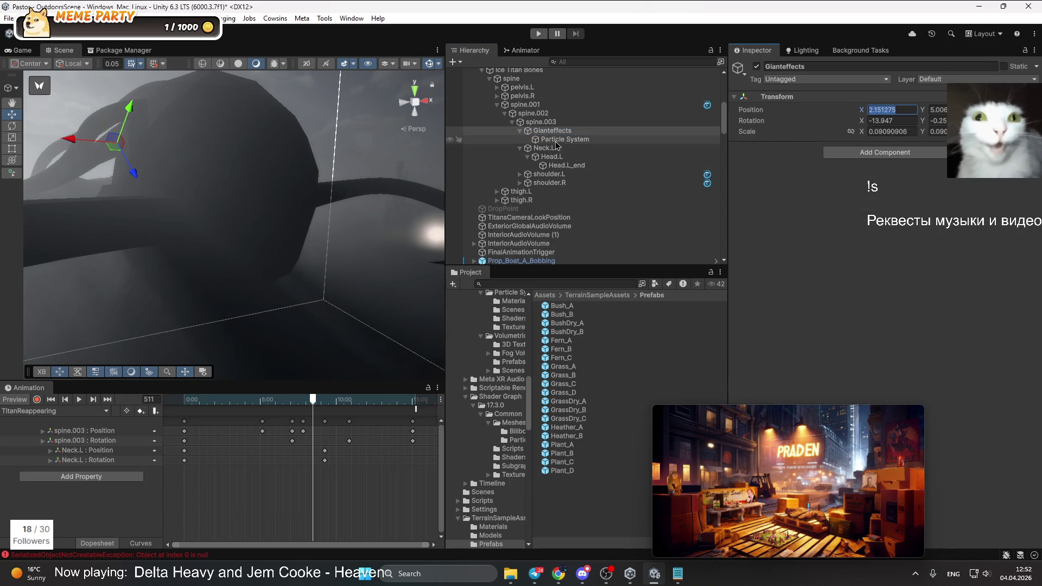
{"action": "type", "text": "0"}
{"action": "key", "text": "Tab"}
{"action": "type", "text": "0"}
Frame Gianteffects and its Particle System on the Titan's head
{"action": "double_click", "coordinate": [552, 131]}
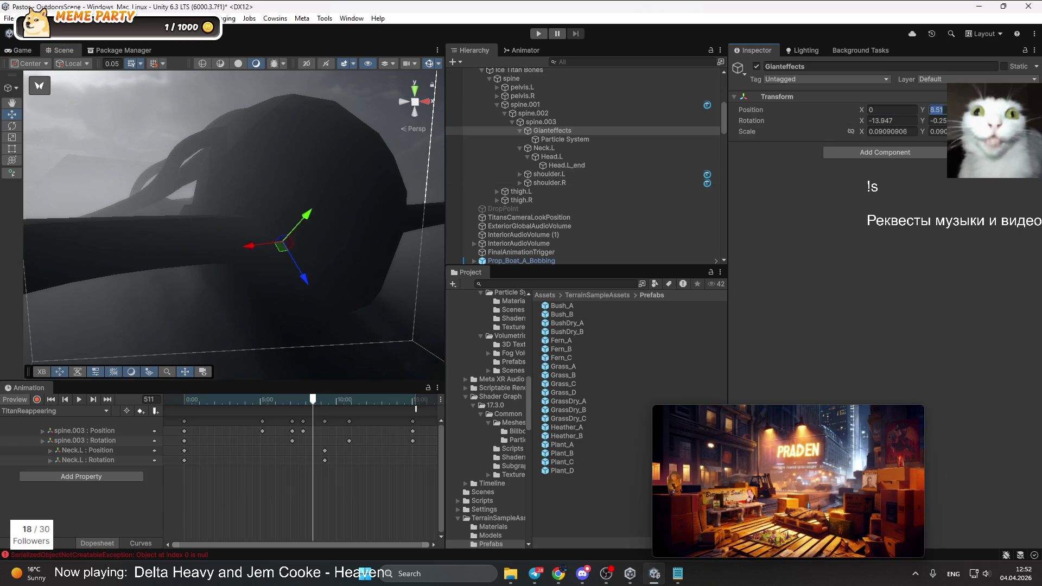
{"action": "left_click_drag", "start_coordinate": [280, 267], "coordinate": [289, 290]}
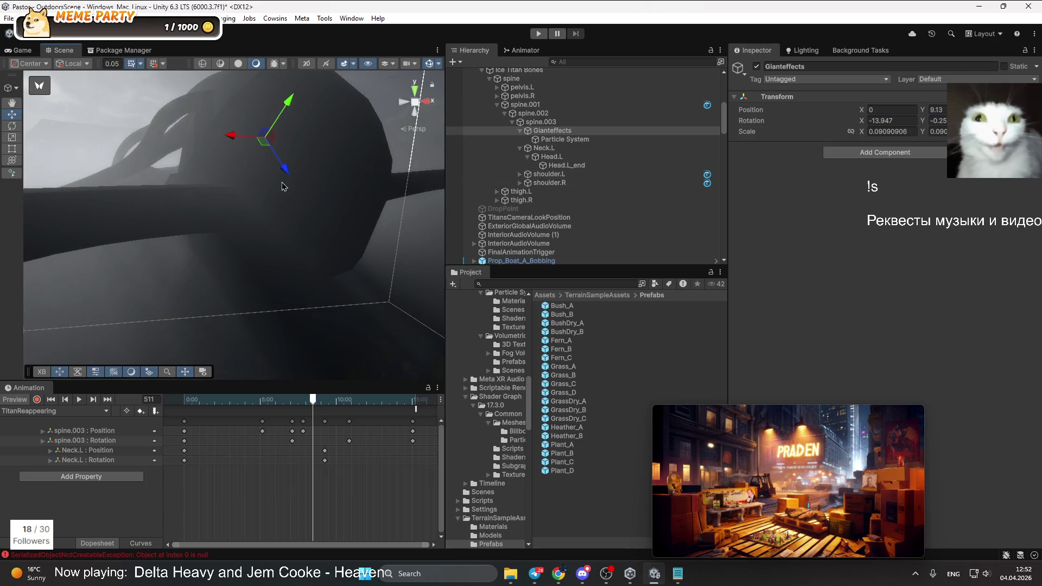
{"action": "left_click", "coordinate": [564, 139]}
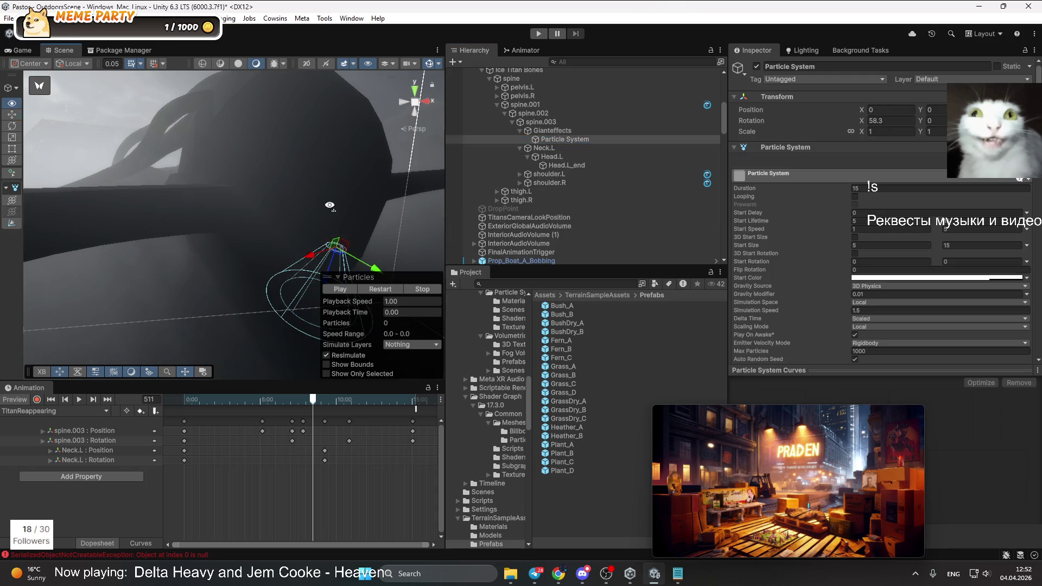
{"action": "key", "text": "f"}
{"action": "left_click_drag", "start_coordinate": [372, 214], "coordinate": [207, 152]}
{"action": "key", "text": "z"}
{"action": "key", "text": "ctrl+z"}
{"action": "key", "text": "f"}
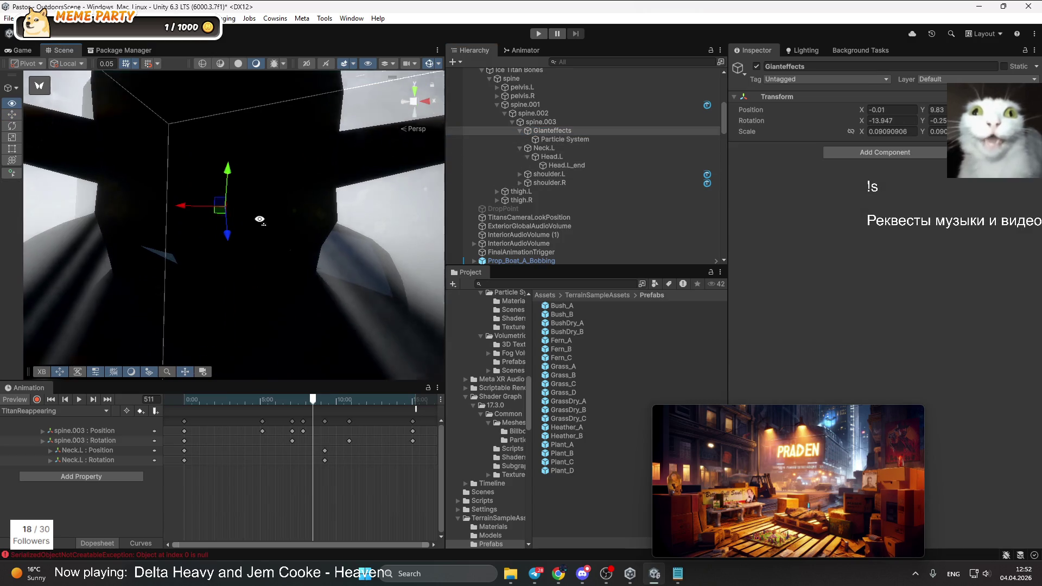
{"action": "left_click_drag", "start_coordinate": [259, 215], "coordinate": [333, 265]}
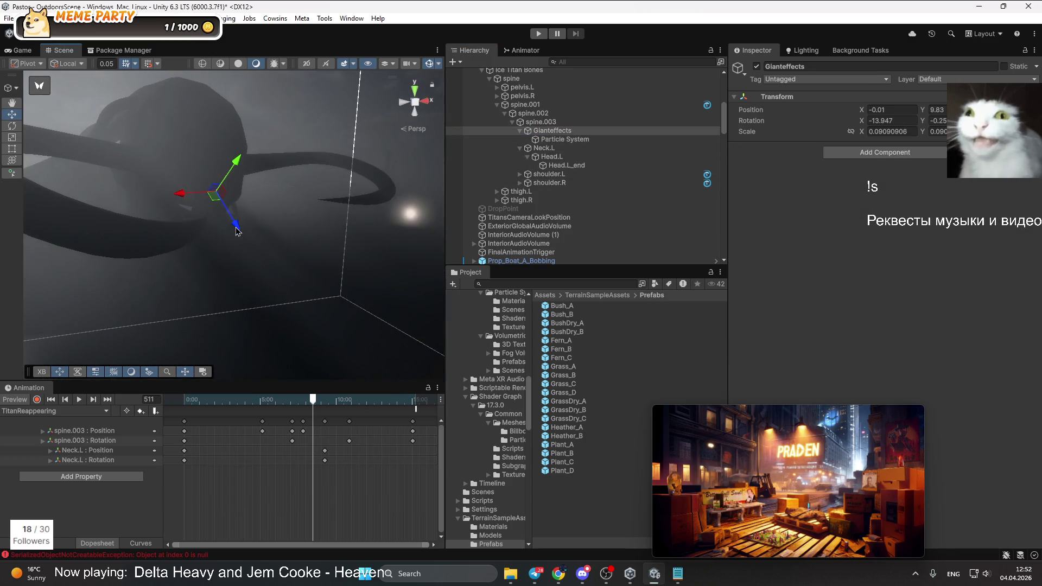
Move Gianteffects up to about Y 11.47 near the Titan's head
{"action": "mouse_move", "coordinate": [262, 103]}
{"action": "left_mouse_down"}
{"action": "mouse_move", "coordinate": [275, 94]}
{"action": "mouse_move", "coordinate": [305, 121]}
{"action": "left_mouse_up"}
{"action": "left_click", "coordinate": [558, 140]}
{"action": "key", "text": "f"}
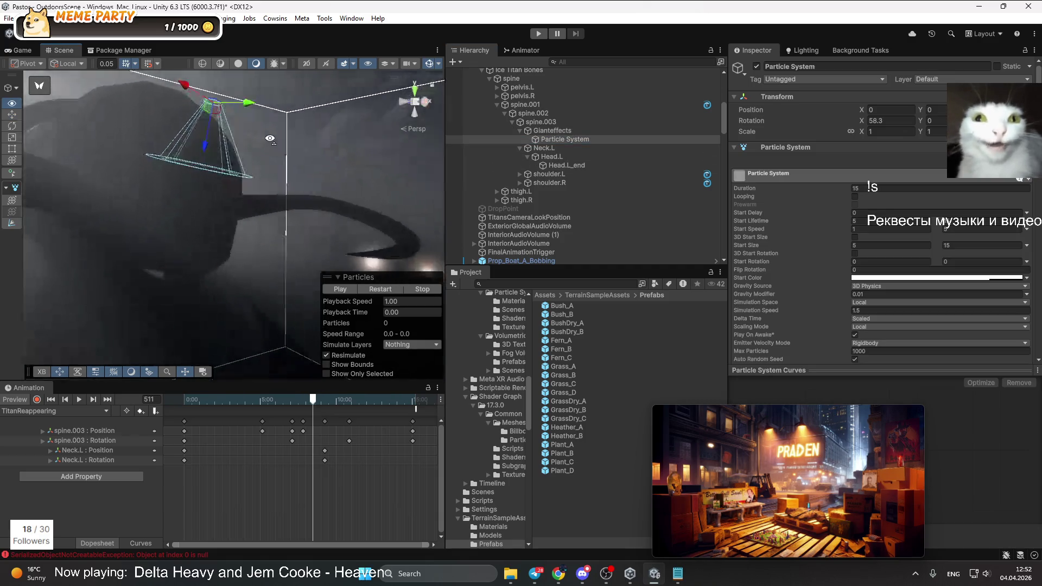
{"action": "left_click", "coordinate": [548, 131]}
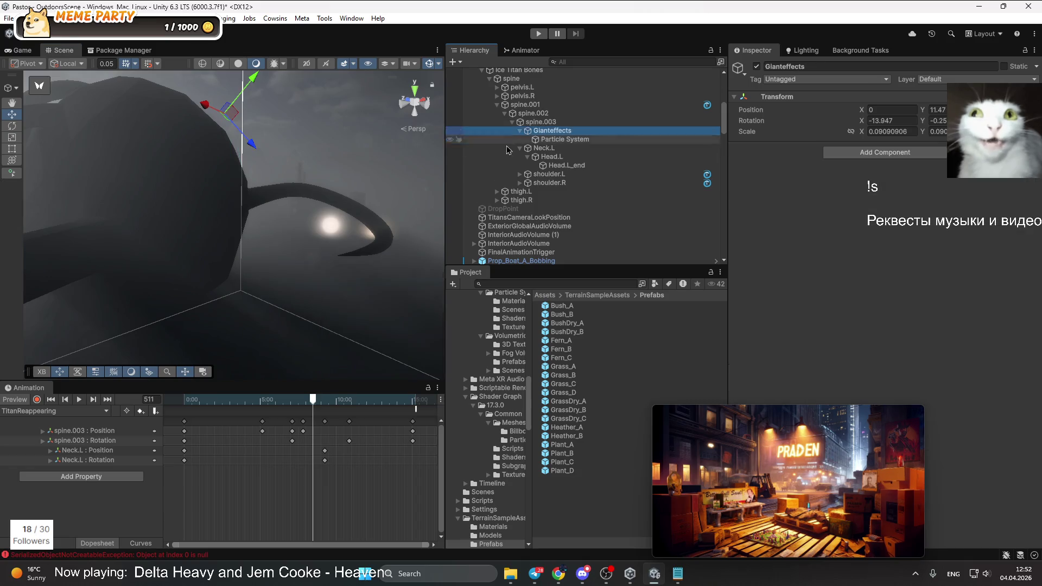
{"action": "left_click_drag", "start_coordinate": [239, 125], "coordinate": [247, 141]}
{"action": "left_click", "coordinate": [297, 162]}
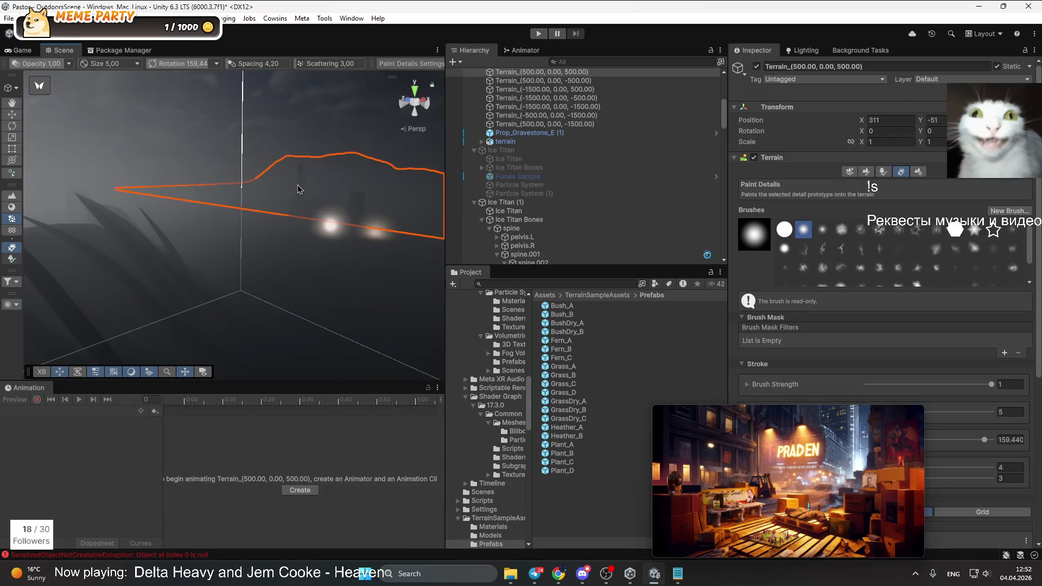
Preview Ice Titan (1) at frame 468 of the TitanReappearing clip
{"action": "left_click", "coordinate": [505, 150]}
{"action": "left_click", "coordinate": [507, 203]}
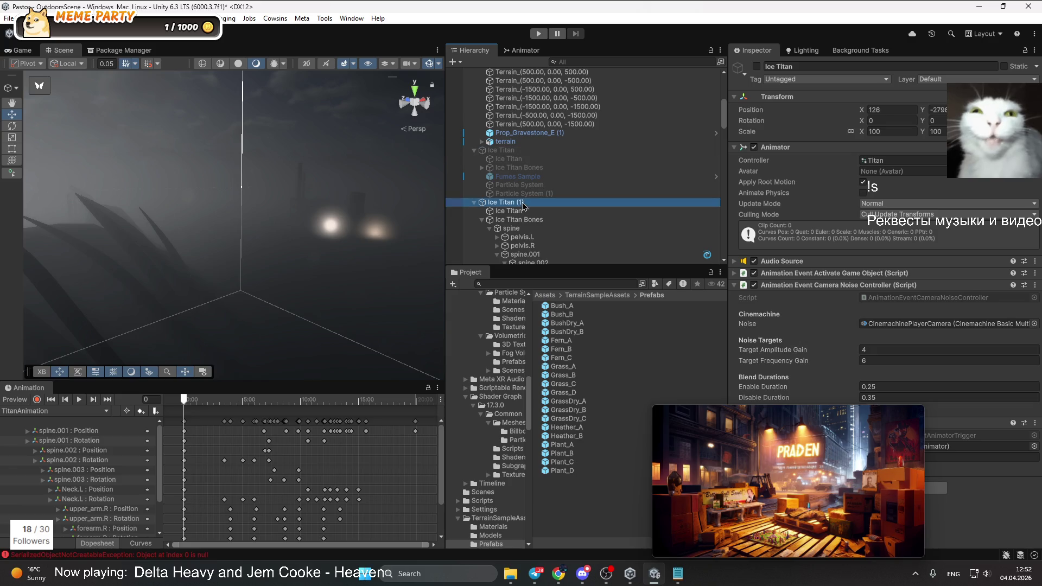
{"action": "left_click", "coordinate": [95, 413]}
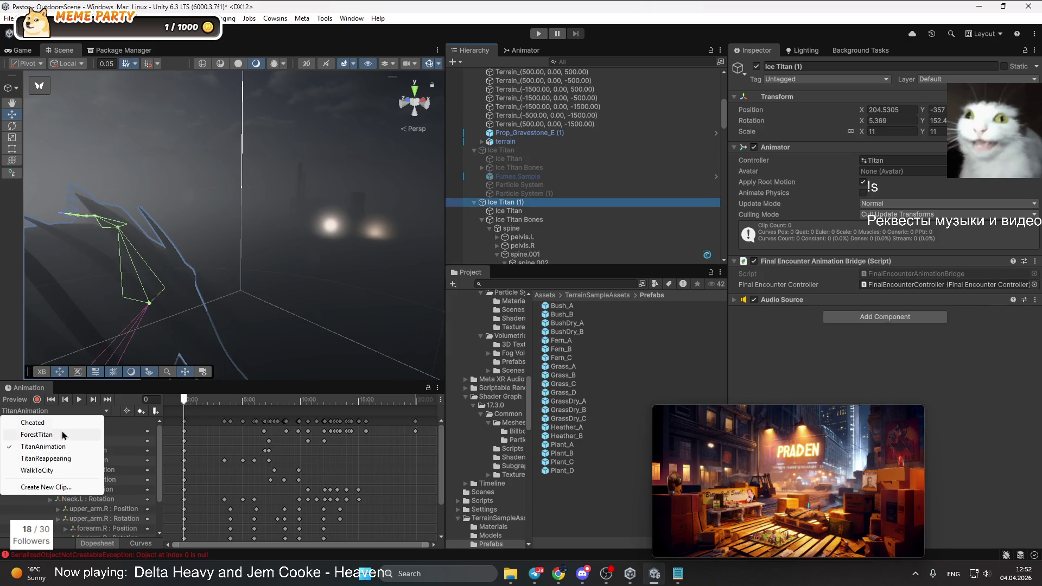
{"action": "left_click", "coordinate": [45, 459]}
{"action": "left_click_drag", "start_coordinate": [368, 401], "coordinate": [302, 401]}
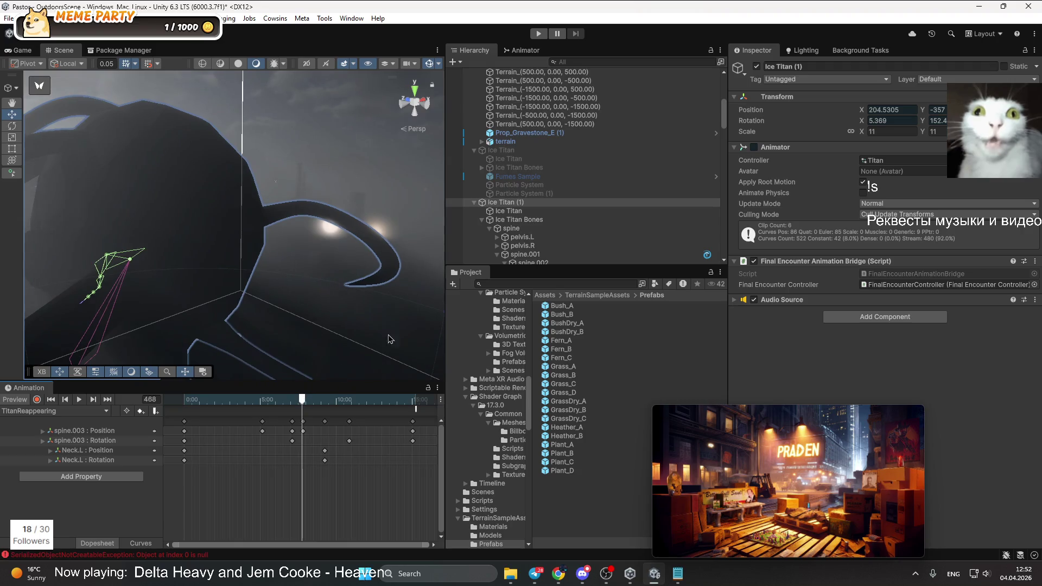
{"action": "scroll", "coordinate": [542, 230], "scroll_direction": "down", "scroll_amount": 3}
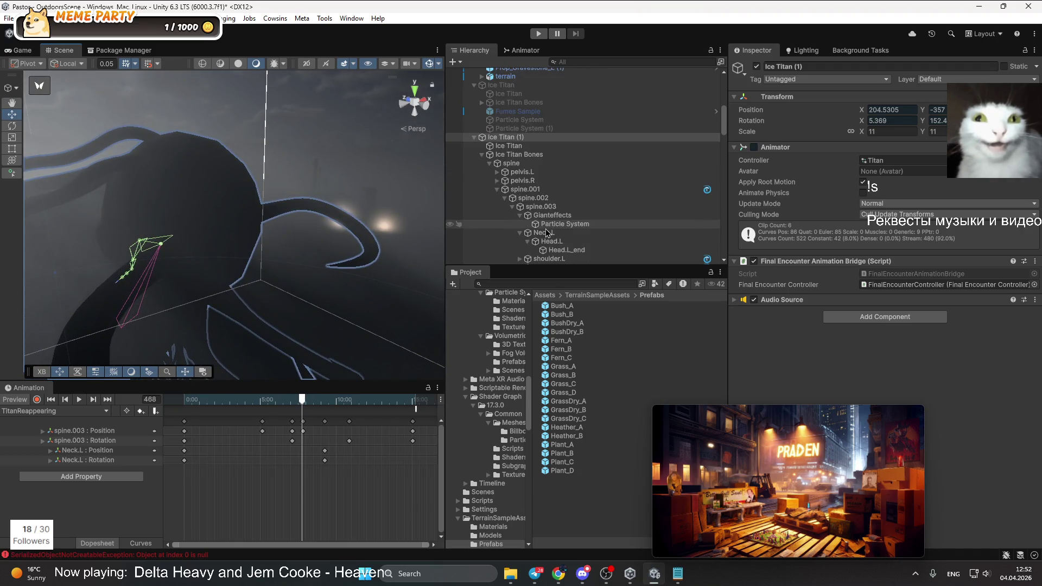
Lower the Particle System's X rotation from 58.3 to 46.34
{"action": "left_click", "coordinate": [563, 223]}
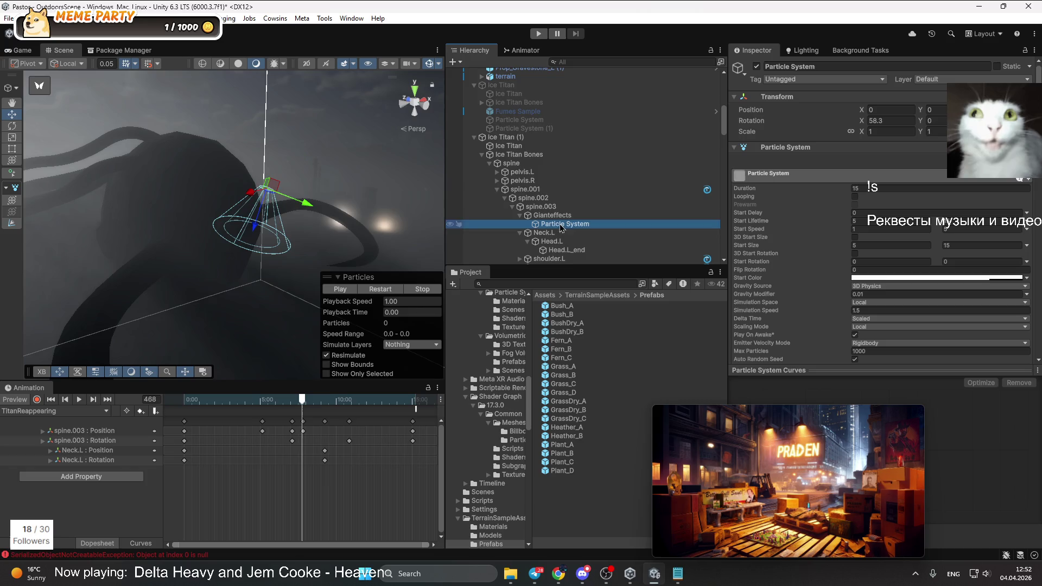
{"action": "mouse_move", "coordinate": [197, 202]}
{"action": "left_mouse_down"}
{"action": "mouse_move", "coordinate": [164, 190]}
{"action": "mouse_move", "coordinate": [425, 225]}
{"action": "left_mouse_up"}
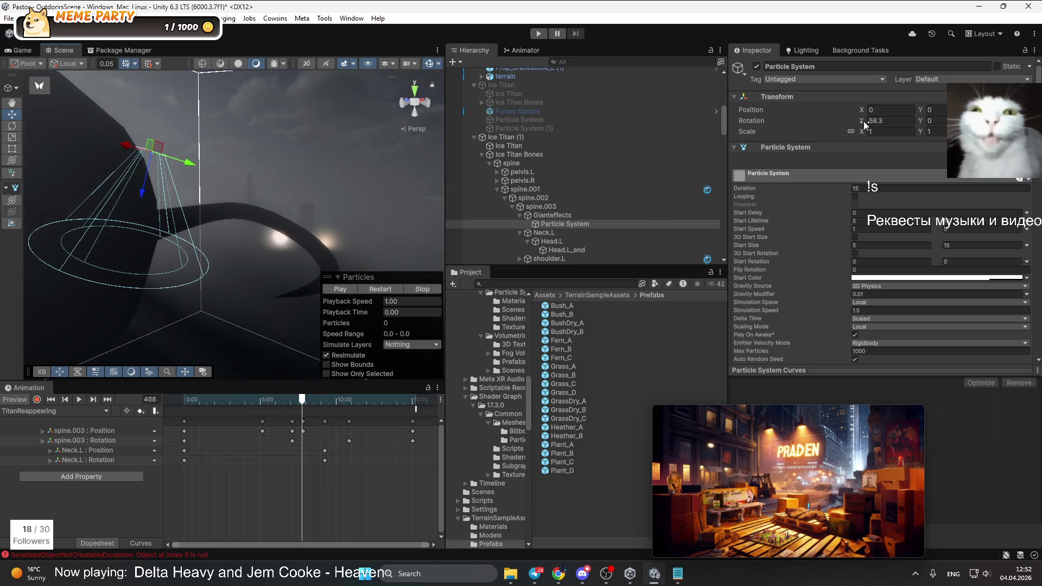
{"action": "left_click_drag", "start_coordinate": [853, 130], "coordinate": [646, 146]}
{"action": "mouse_move", "coordinate": [160, 211]}
{"action": "left_mouse_down"}
{"action": "mouse_move", "coordinate": [78, 201]}
{"action": "mouse_move", "coordinate": [49, 217]}
{"action": "left_mouse_up"}
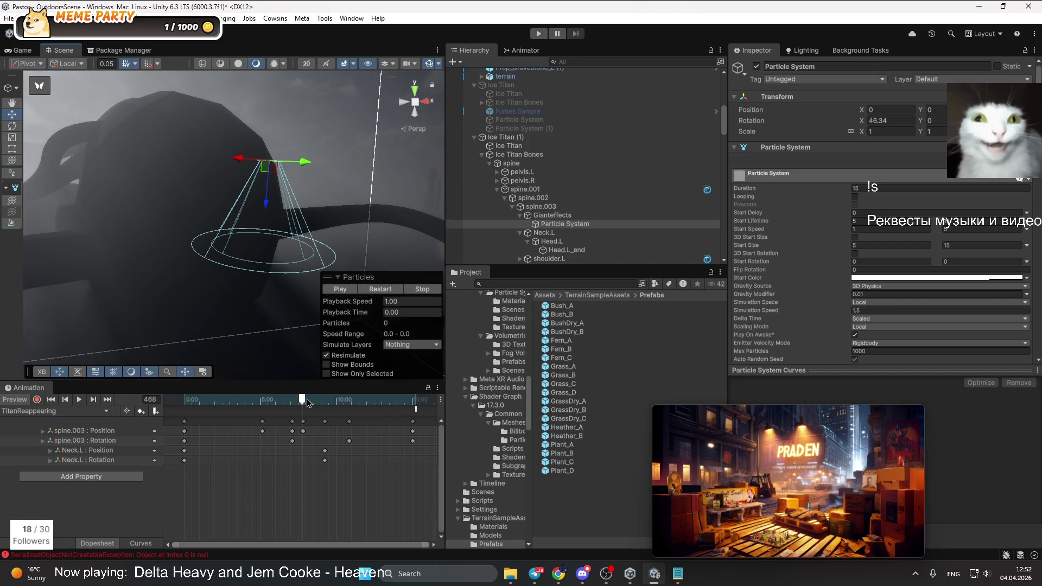
Set the cone Shape's Length to 50
{"action": "left_click_drag", "start_coordinate": [302, 407], "coordinate": [294, 407]}
{"action": "scroll", "coordinate": [792, 263], "scroll_direction": "down", "scroll_amount": 6}
{"action": "scroll", "coordinate": [764, 233], "scroll_direction": "down", "scroll_amount": 2}
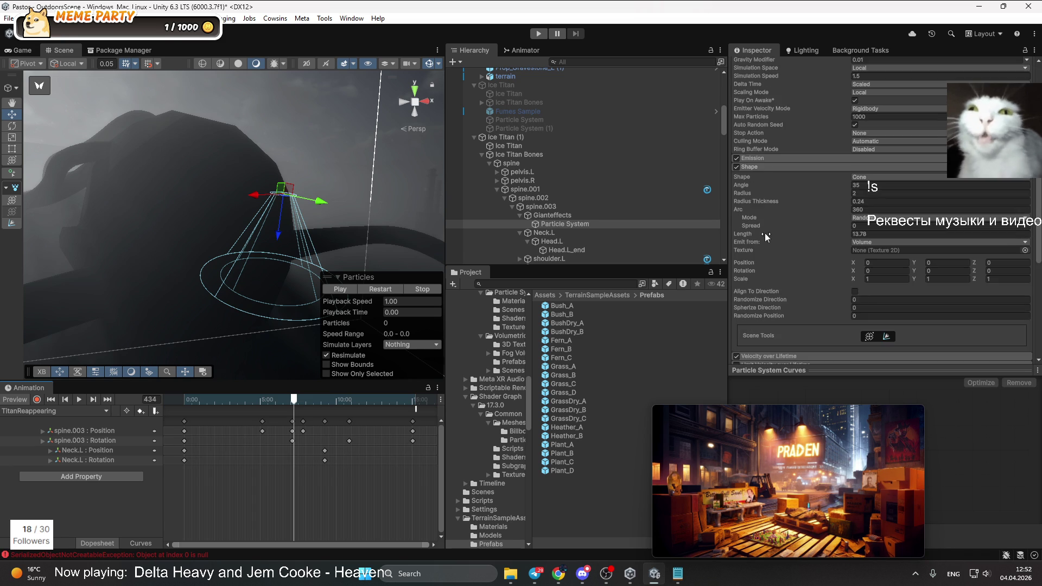
{"action": "left_click_drag", "start_coordinate": [745, 236], "coordinate": [772, 239]}
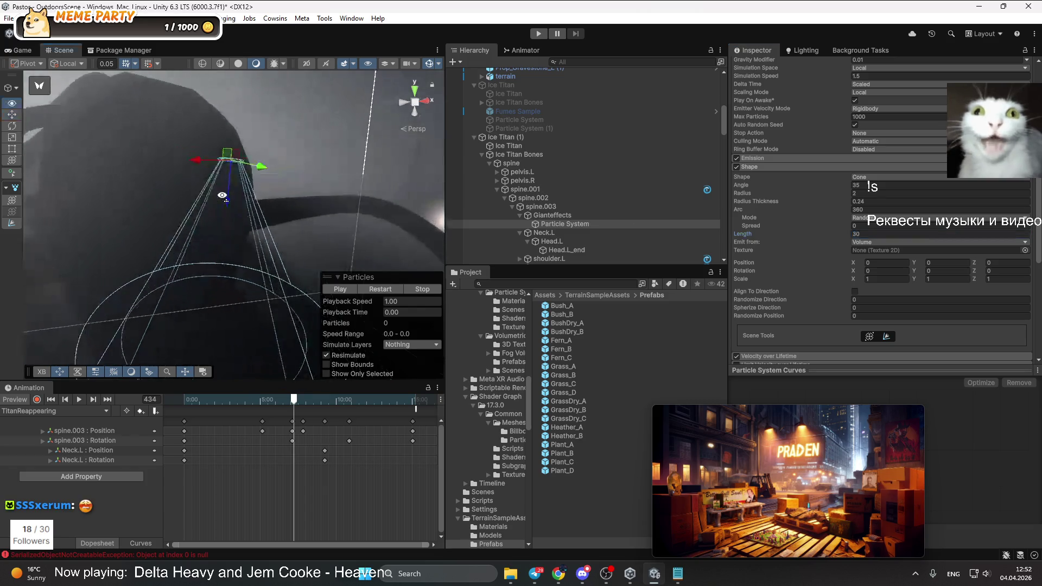
{"action": "left_click_drag", "start_coordinate": [221, 170], "coordinate": [180, 136]}
{"action": "scroll", "coordinate": [179, 136], "scroll_direction": "down", "scroll_amount": 2}
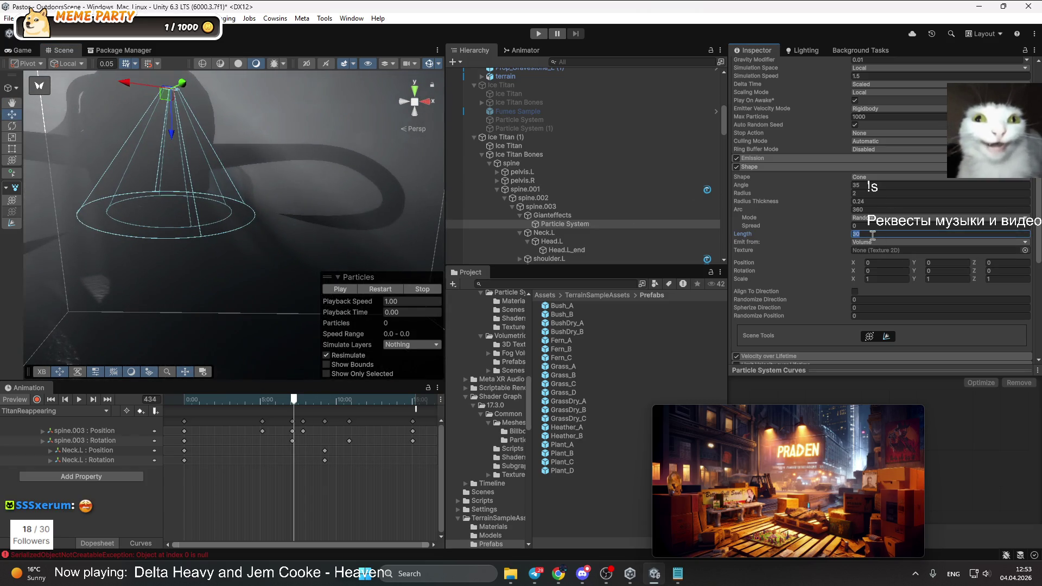
{"action": "type", "text": "50"}
Play the particle preview to view the lengthened cone
{"action": "mouse_move", "coordinate": [226, 261]}
{"action": "left_mouse_down"}
{"action": "mouse_move", "coordinate": [187, 169]}
{"action": "mouse_move", "coordinate": [340, 234]}
{"action": "left_mouse_up"}
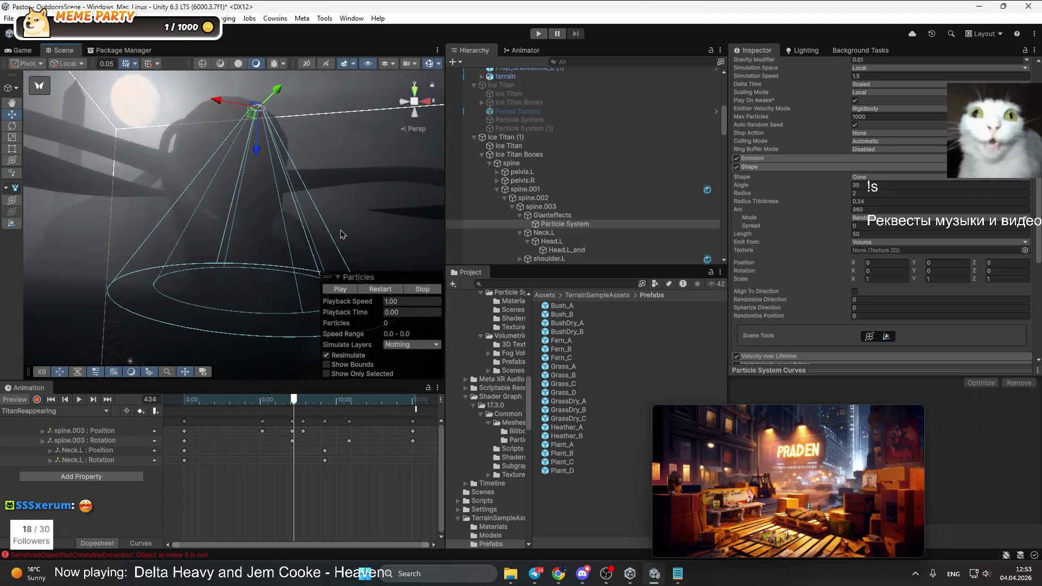
{"action": "scroll", "coordinate": [884, 301], "scroll_direction": "down", "scroll_amount": 10}
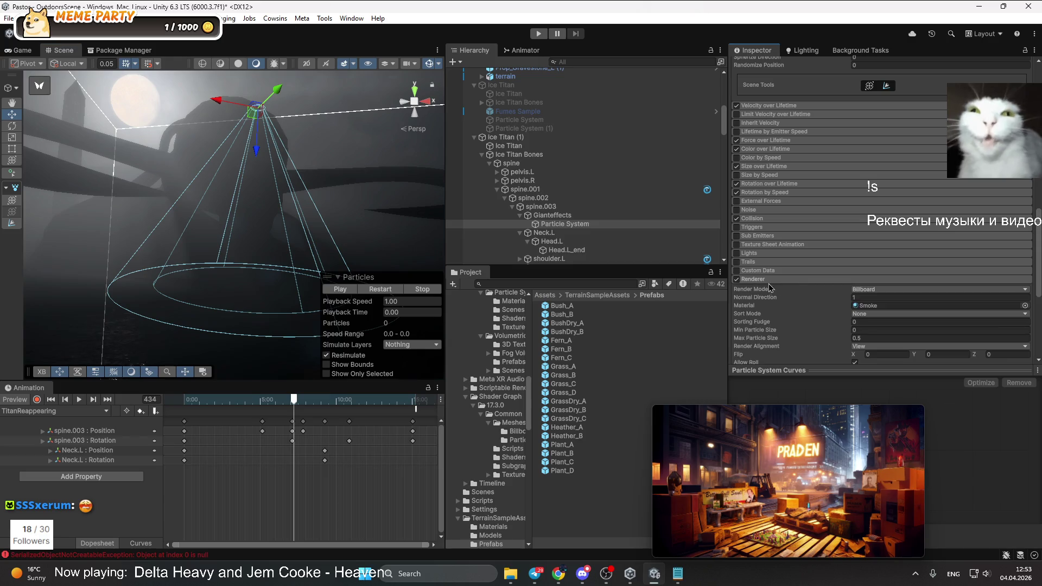
{"action": "scroll", "coordinate": [342, 208], "scroll_direction": "up", "scroll_amount": 5}
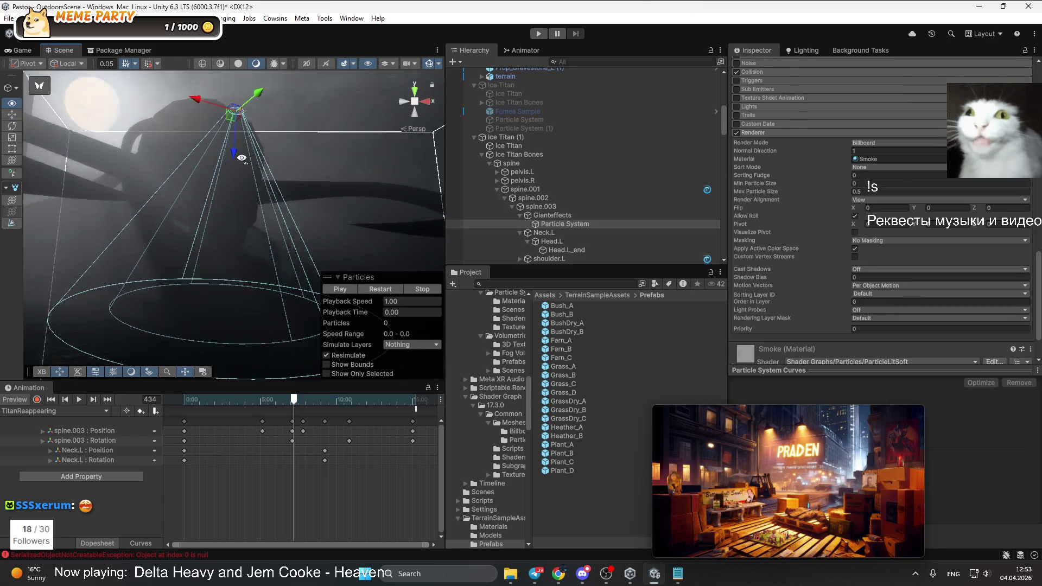
{"action": "left_click", "coordinate": [336, 291]}
{"action": "mouse_move", "coordinate": [369, 169]}
{"action": "left_mouse_down"}
{"action": "mouse_move", "coordinate": [353, 99]}
{"action": "mouse_move", "coordinate": [333, 125]}
{"action": "left_mouse_up"}
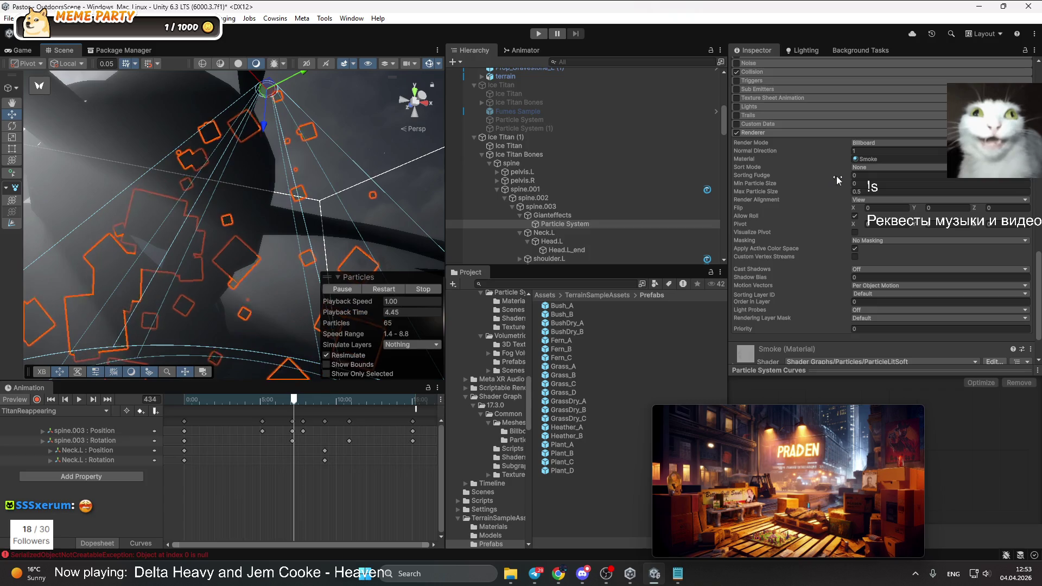
Lower the Simulation Speed from 1.5 to 1
{"action": "scroll", "coordinate": [890, 240], "scroll_direction": "up", "scroll_amount": 15}
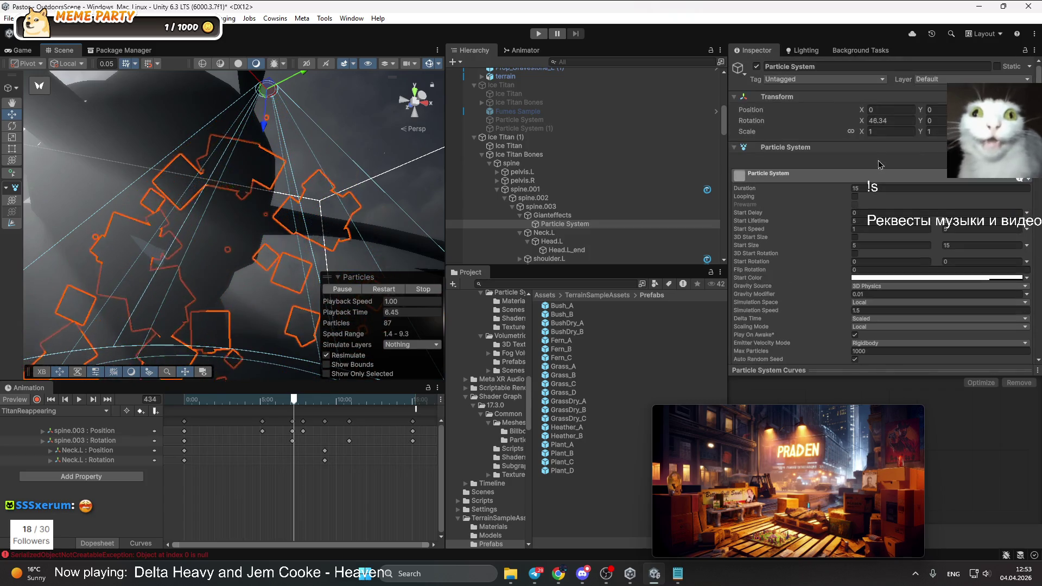
{"action": "left_click", "coordinate": [877, 310]}
{"action": "type", "text": "1"}
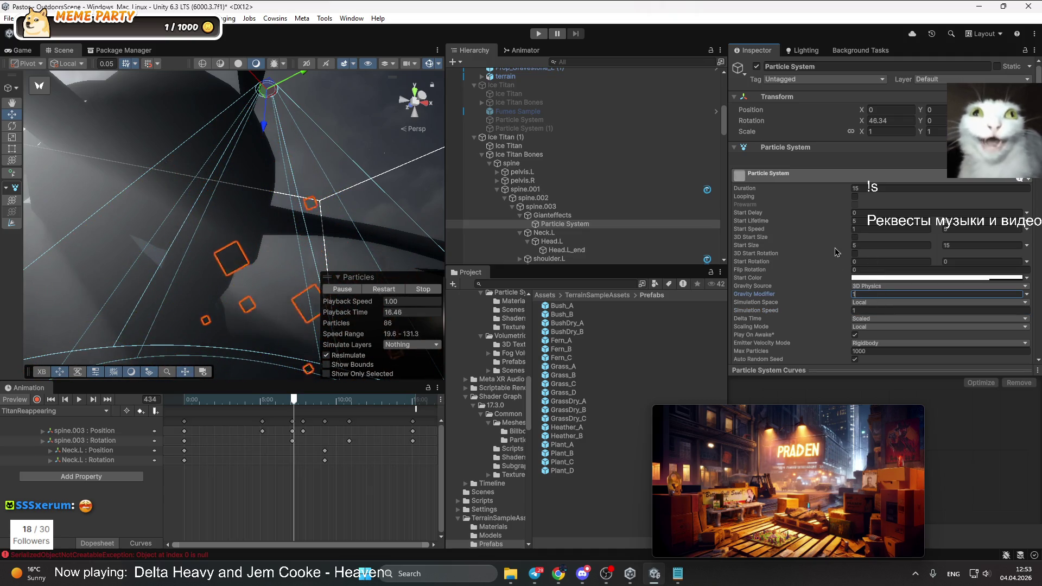
Collapse Shape, then enable and expand the Size over Lifetime module
{"action": "scroll", "coordinate": [838, 266], "scroll_direction": "down", "scroll_amount": 5}
{"action": "left_click", "coordinate": [773, 255]}
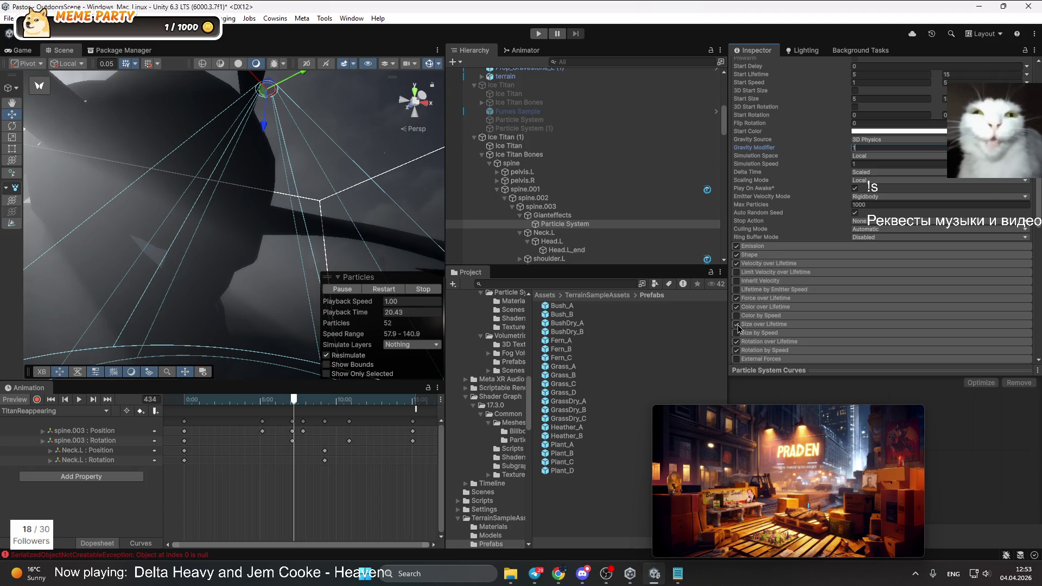
{"action": "scroll", "coordinate": [763, 324], "scroll_direction": "up", "scroll_amount": 5}
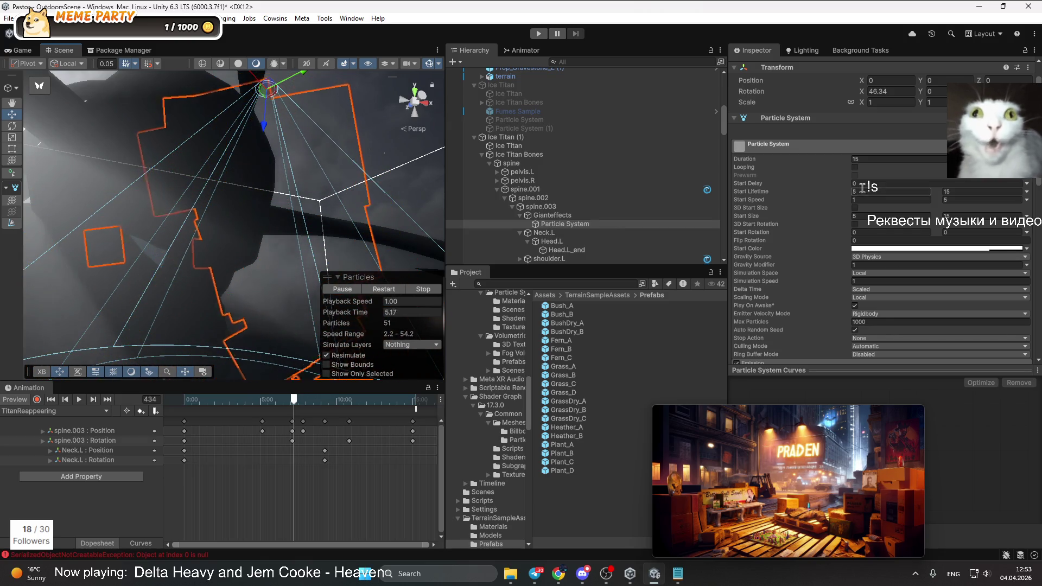
{"action": "scroll", "coordinate": [749, 316], "scroll_direction": "down", "scroll_amount": 5}
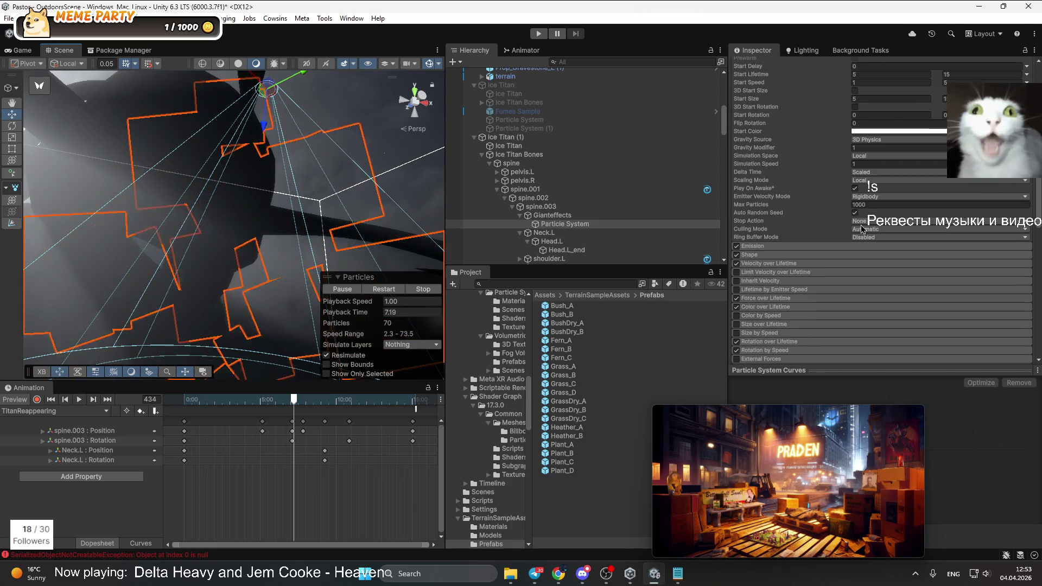
{"action": "left_click", "coordinate": [736, 324]}
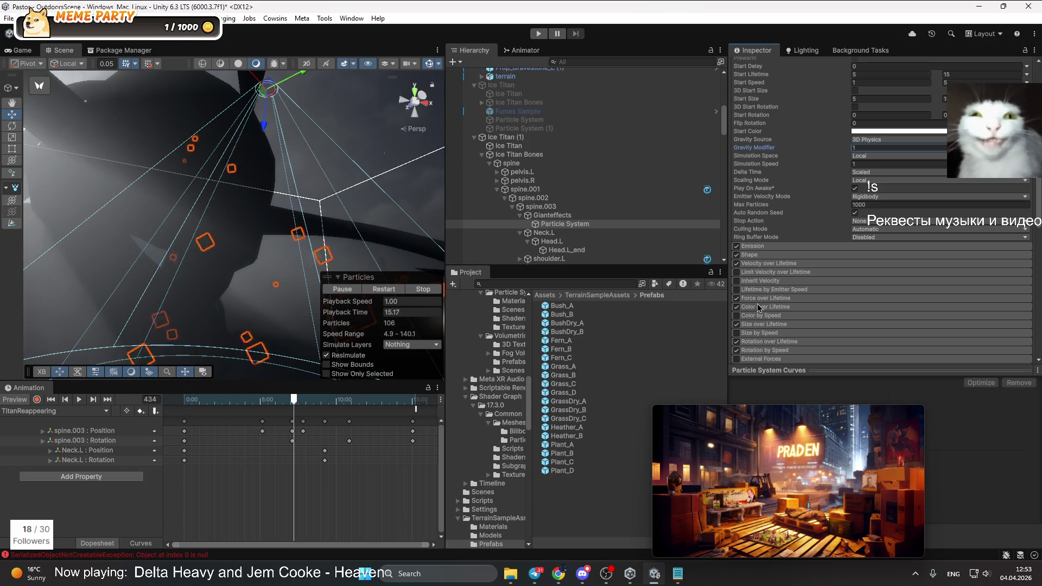
{"action": "left_click", "coordinate": [763, 324]}
Keep Size over Lifetime as a single curve from 1.0 to 0 and restart the preview
{"action": "scroll", "coordinate": [890, 343], "scroll_direction": "down", "scroll_amount": 2}
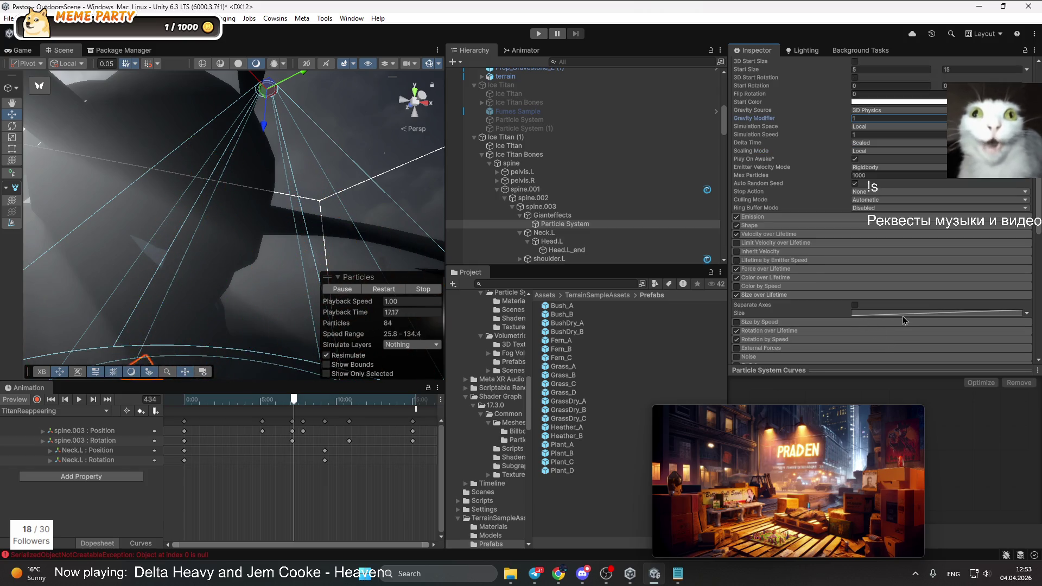
{"action": "left_click", "coordinate": [1026, 314]}
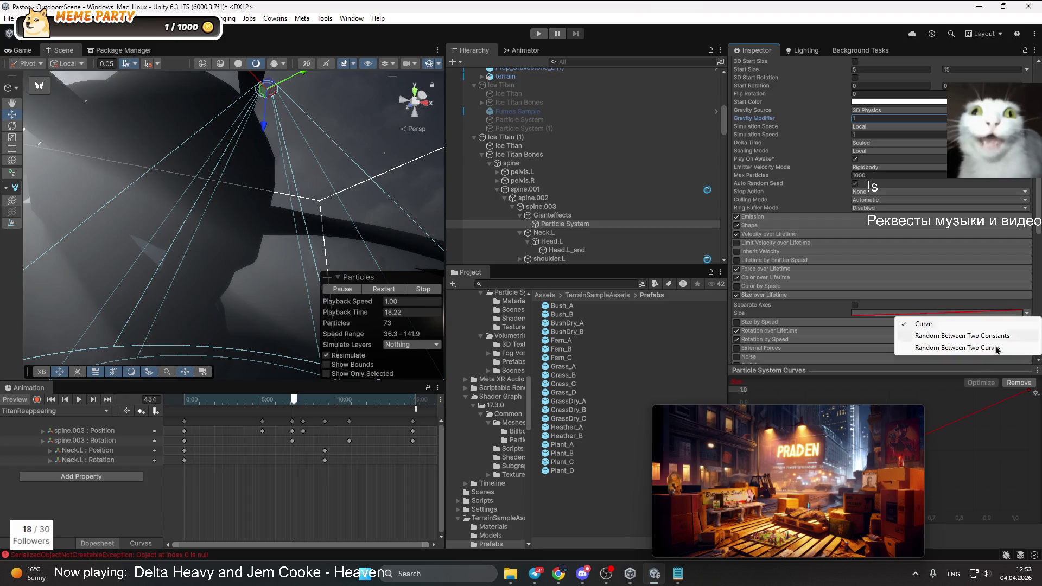
{"action": "left_click", "coordinate": [997, 348]}
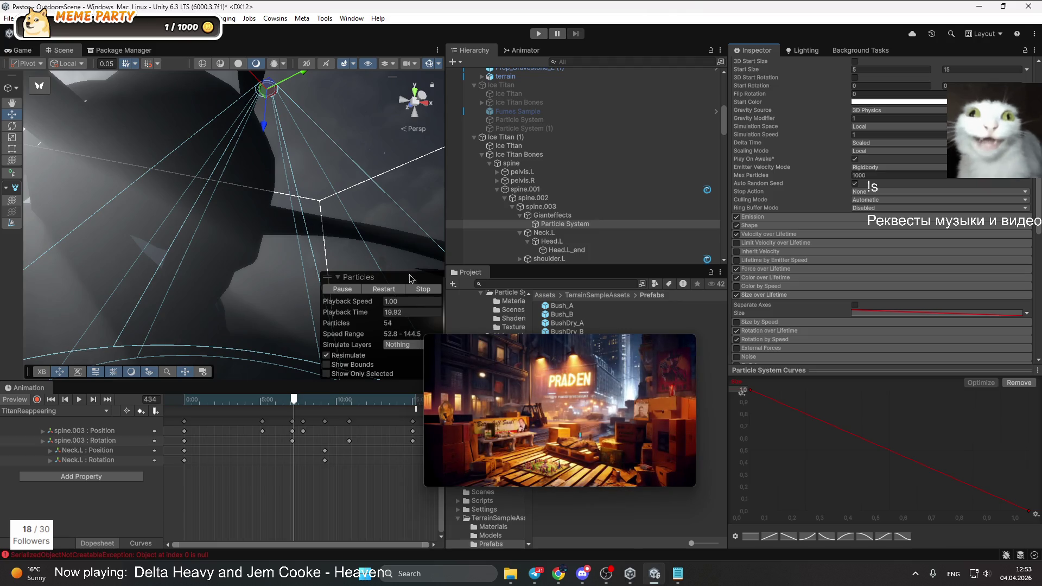
{"action": "left_click", "coordinate": [373, 290]}
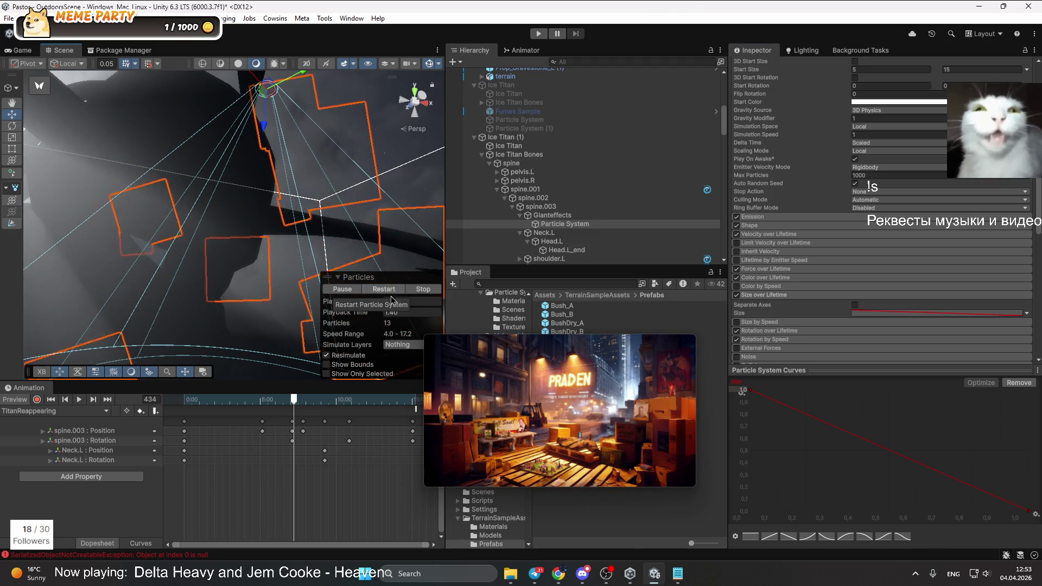
{"action": "left_click", "coordinate": [568, 224]}
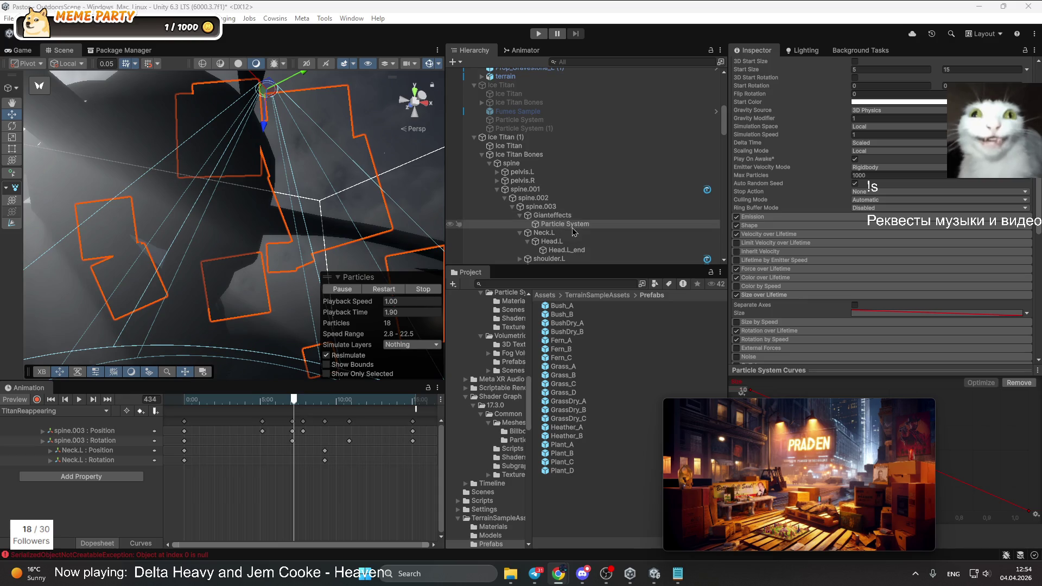
{"action": "scroll", "coordinate": [920, 202], "scroll_direction": "down", "scroll_amount": 8}
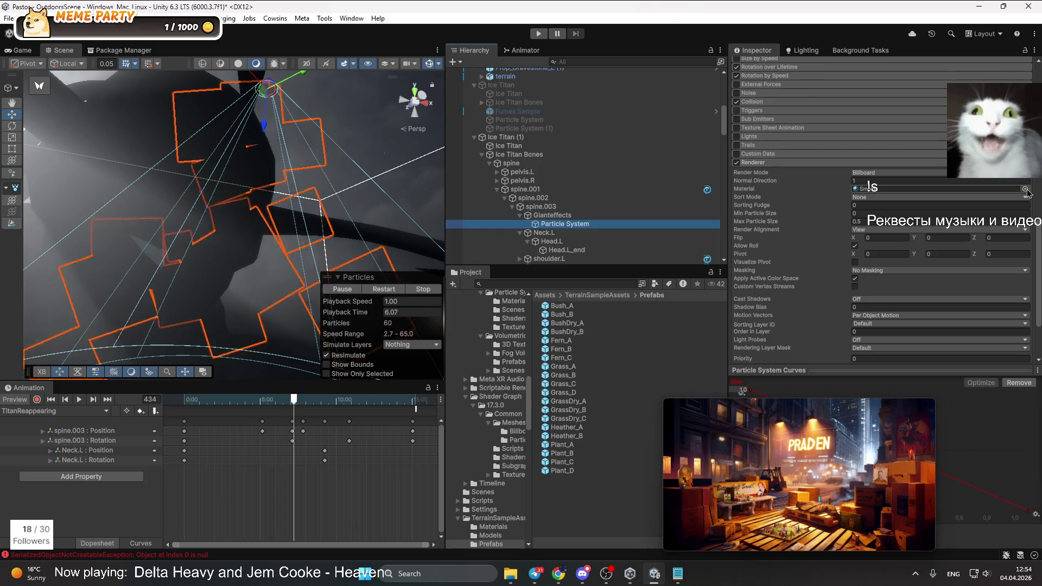
Try the Snow material on the particles, then revert to Smoke
{"action": "left_click", "coordinate": [1025, 188]}
{"action": "left_click", "coordinate": [858, 350]}
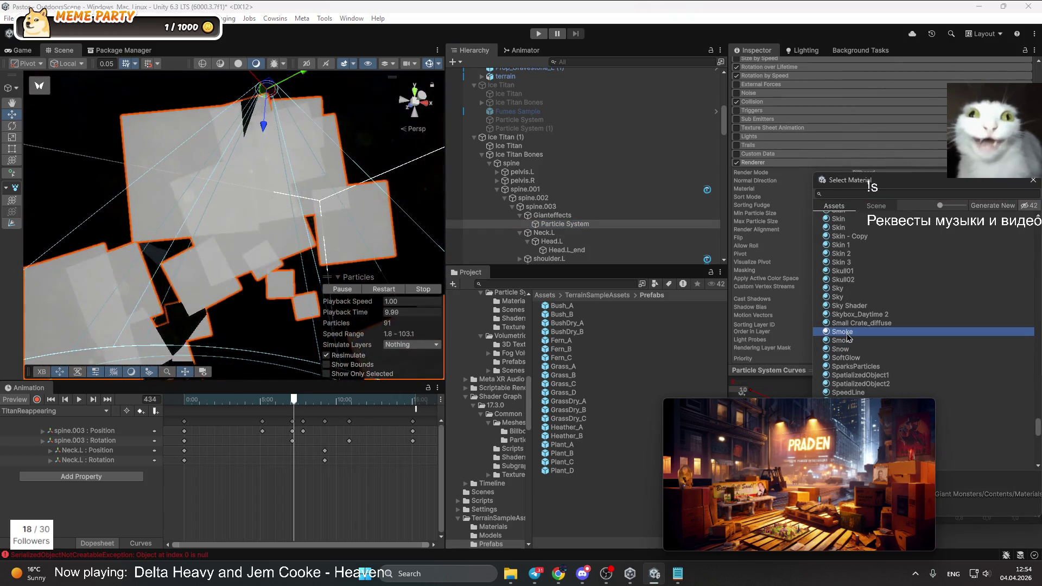
{"action": "left_click", "coordinate": [850, 341]}
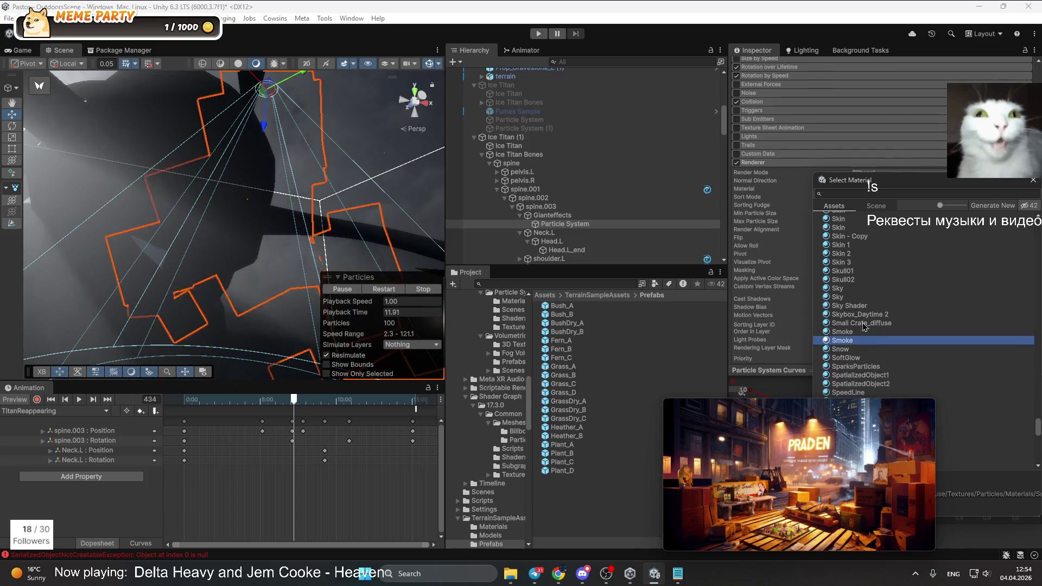
{"action": "scroll", "coordinate": [848, 305], "scroll_direction": "down", "scroll_amount": 10}
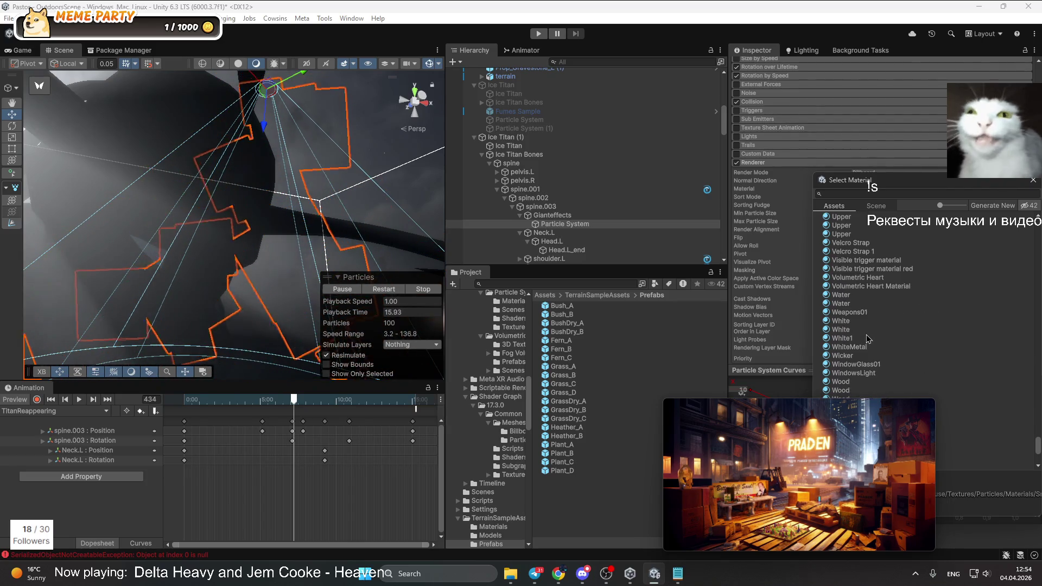
{"action": "key", "text": "Escape"}
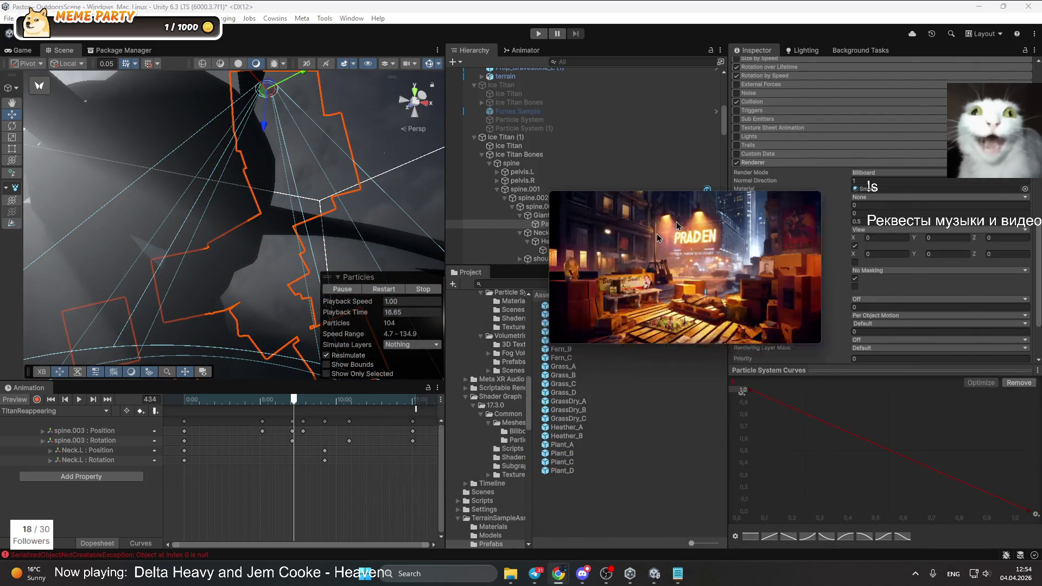
Browse to Samples/High Definition Render Pipeline/17.3.0/Particle System Shader Samples/Materials
{"action": "left_click", "coordinate": [545, 295]}
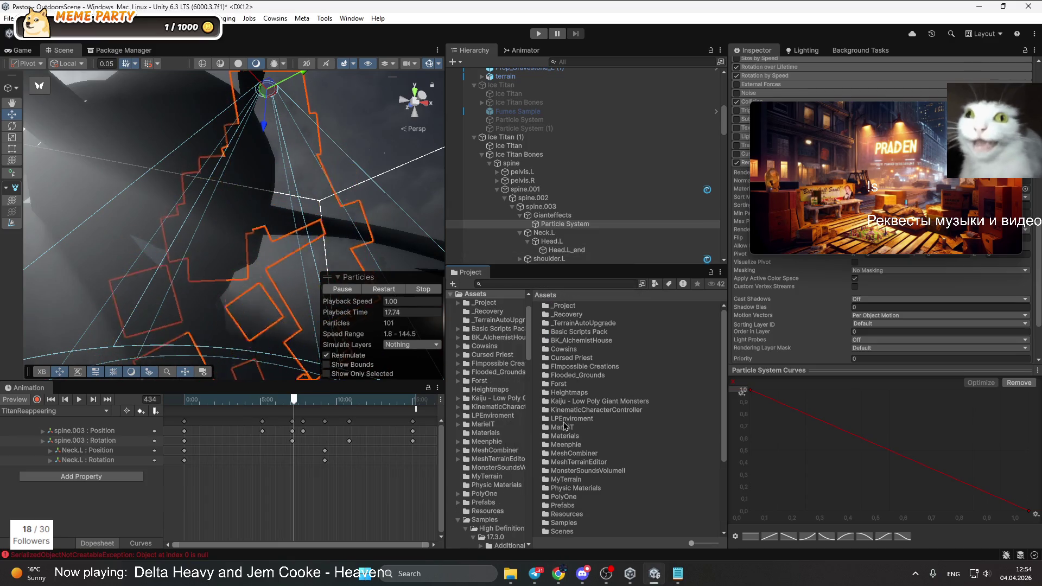
{"action": "scroll", "coordinate": [576, 484], "scroll_direction": "down", "scroll_amount": 2}
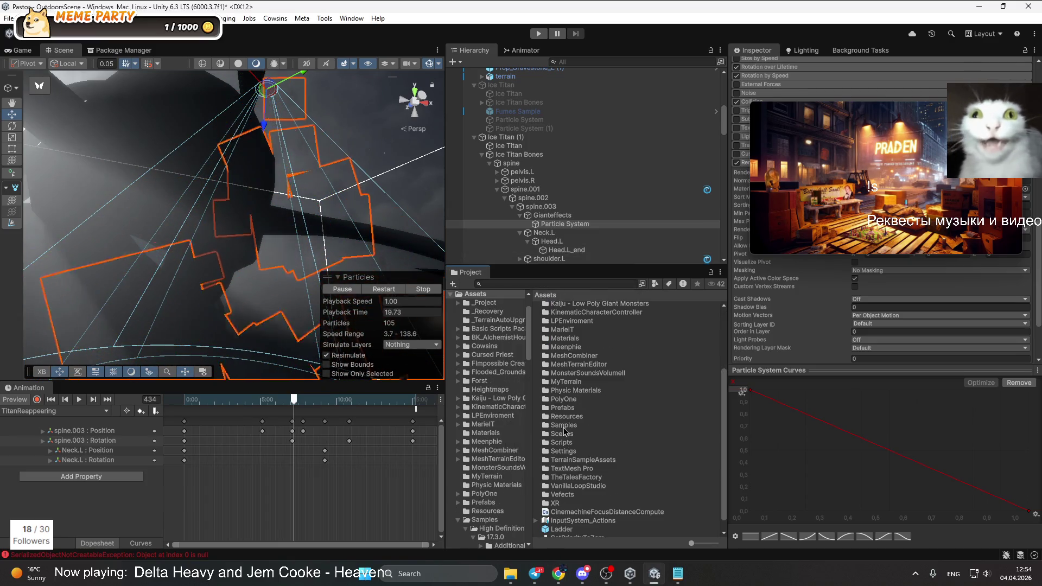
{"action": "double_click", "coordinate": [565, 431]}
{"action": "double_click", "coordinate": [586, 307]}
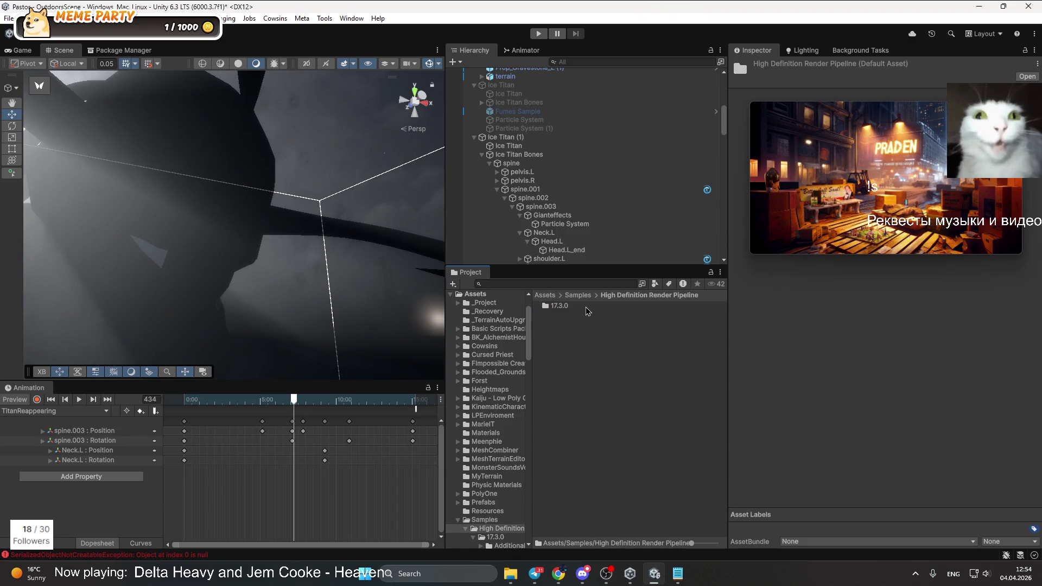
{"action": "double_click", "coordinate": [554, 308]}
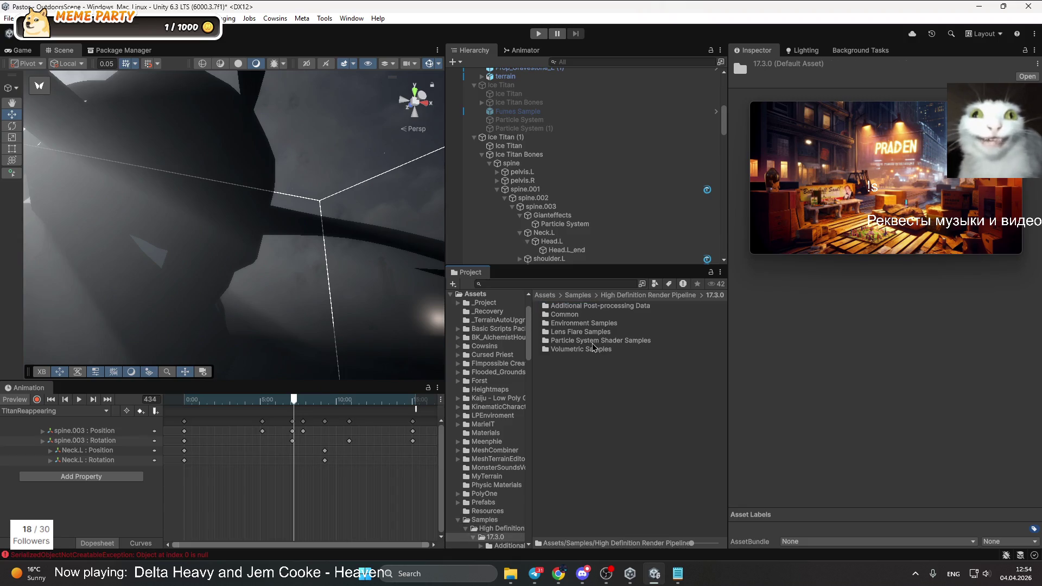
{"action": "double_click", "coordinate": [589, 341]}
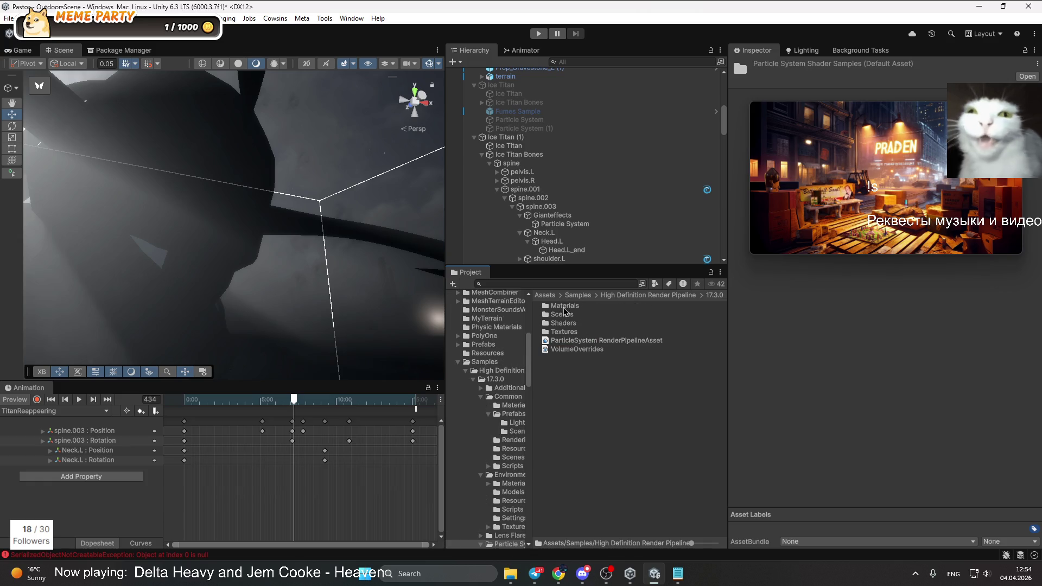
{"action": "double_click", "coordinate": [564, 307]}
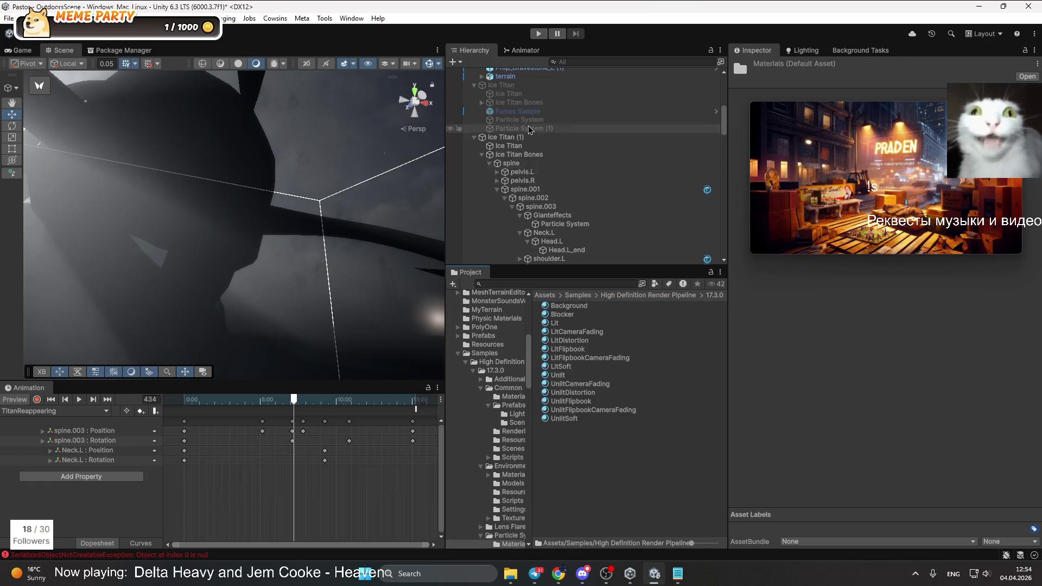
{"action": "left_click", "coordinate": [565, 223]}
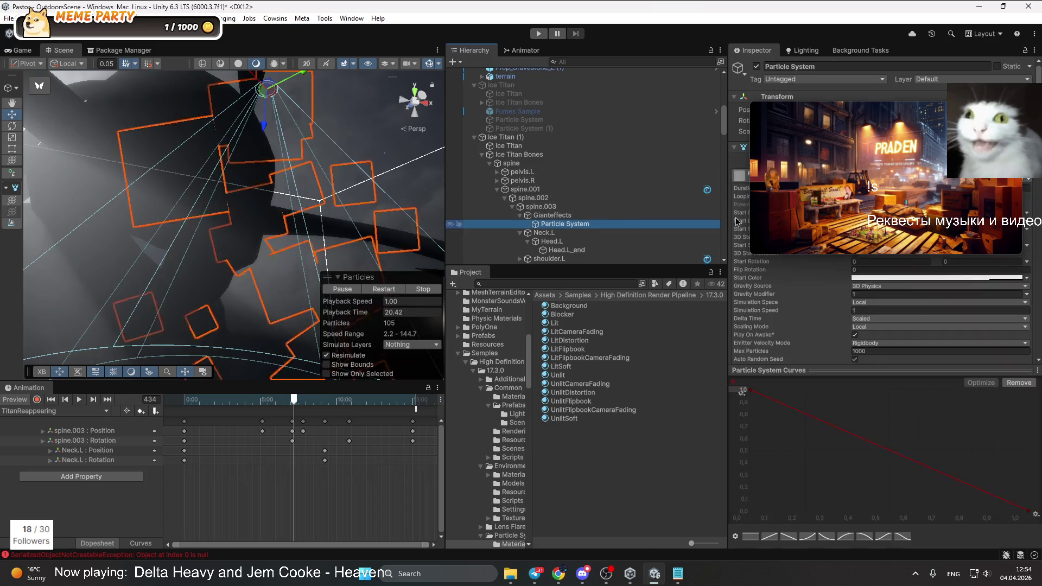
Assign the sample Lit material to the Particle System's renderer
{"action": "scroll", "coordinate": [910, 252], "scroll_direction": "down", "scroll_amount": 10}
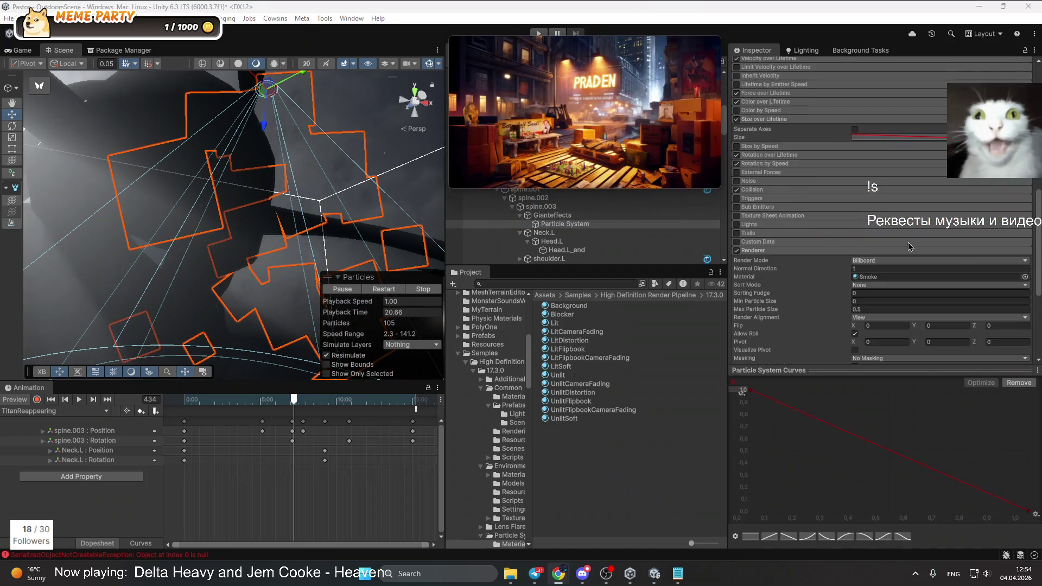
{"action": "left_click_drag", "start_coordinate": [552, 323], "coordinate": [879, 159]}
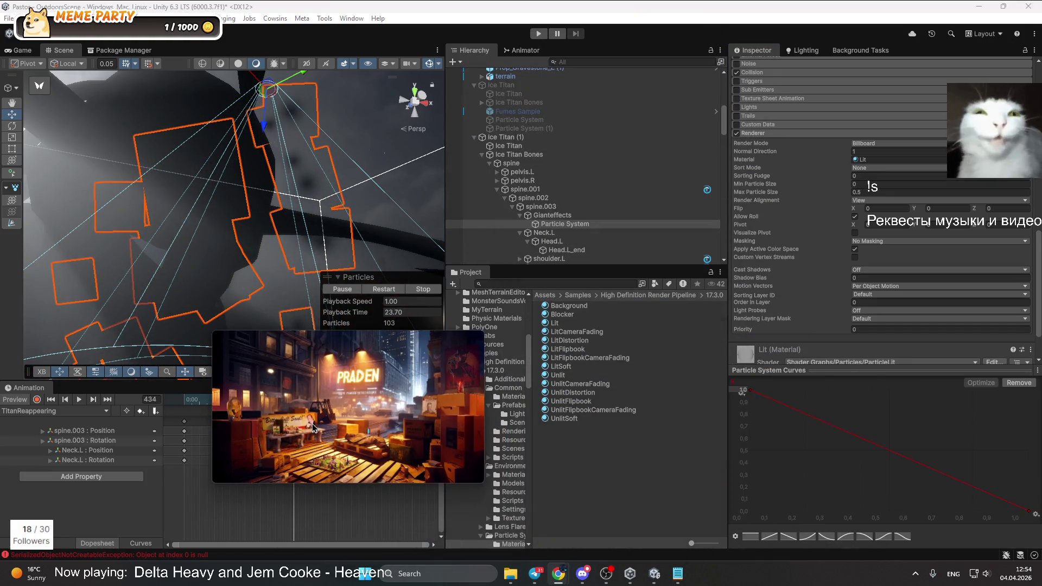
{"action": "left_click", "coordinate": [561, 324]}
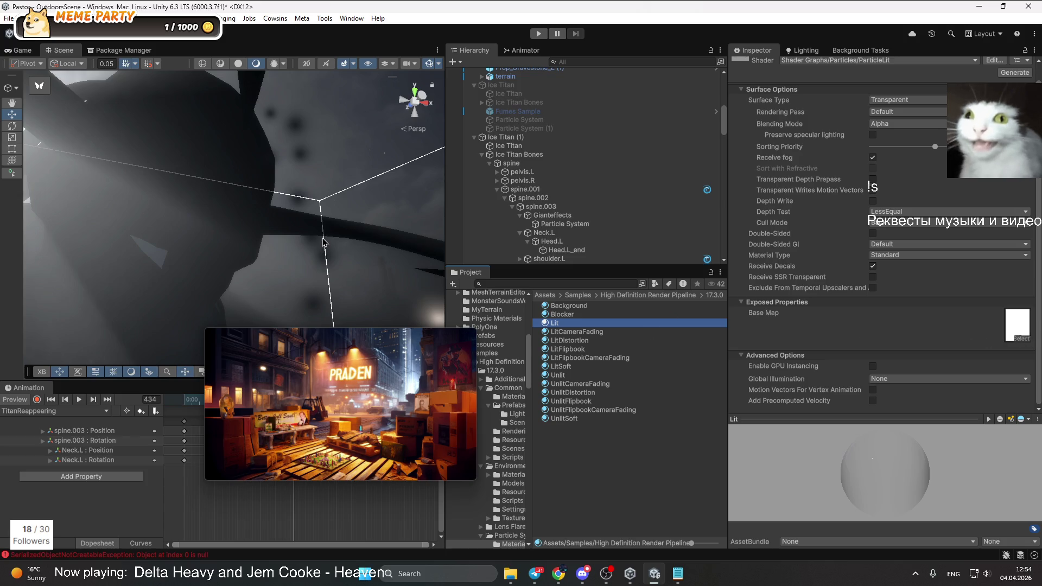
Try DropdownArrow, Tutorials and other textures as the Lit Base Map
{"action": "left_click", "coordinate": [1026, 338]}
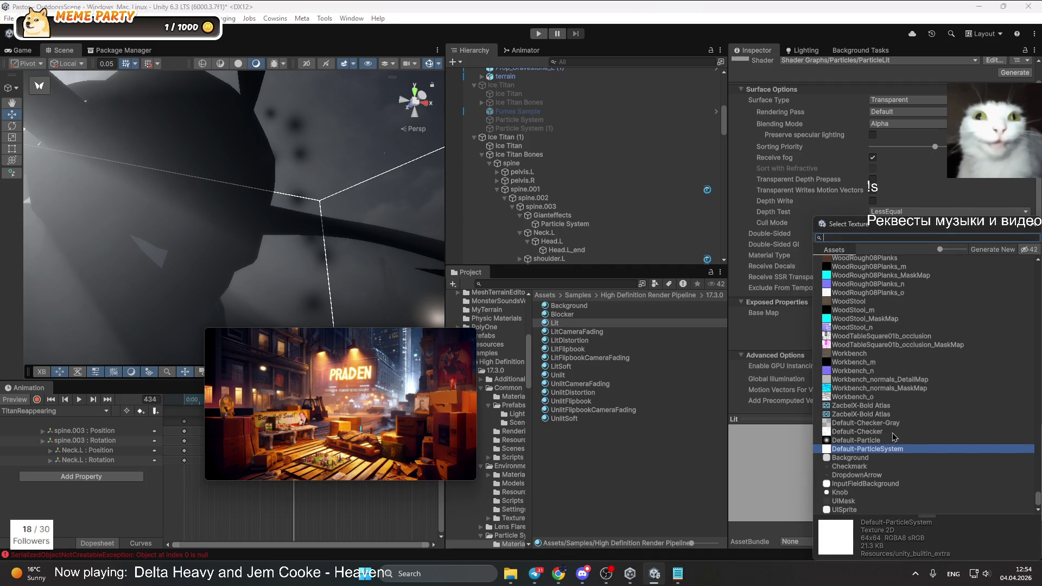
{"action": "left_click", "coordinate": [862, 476]}
{"action": "scroll", "coordinate": [862, 423], "scroll_direction": "up", "scroll_amount": 5}
{"action": "scroll", "coordinate": [865, 358], "scroll_direction": "up", "scroll_amount": 10}
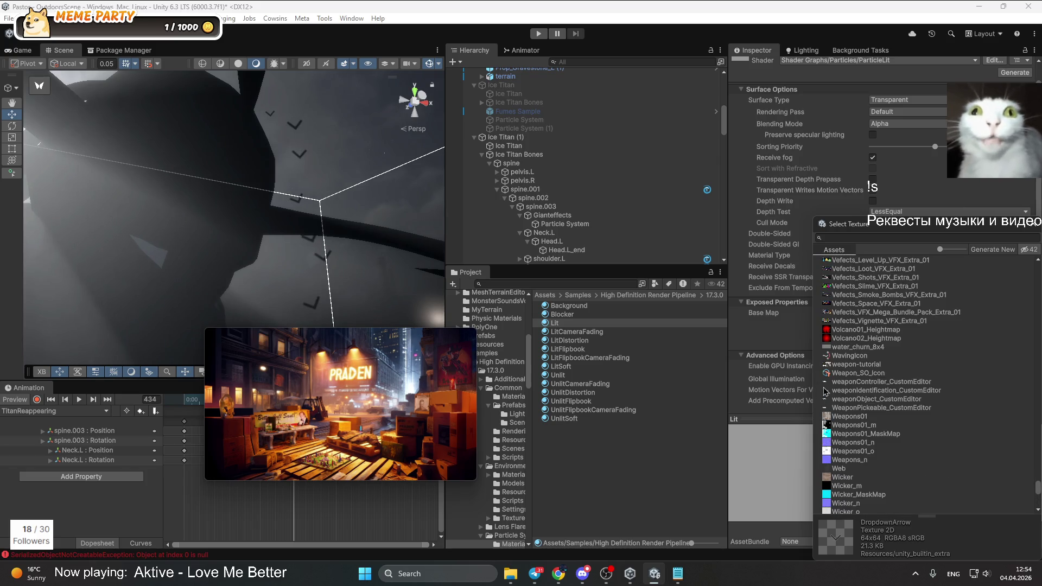
{"action": "scroll", "coordinate": [848, 390], "scroll_direction": "up", "scroll_amount": 5}
{"action": "scroll", "coordinate": [851, 380], "scroll_direction": "up", "scroll_amount": 6}
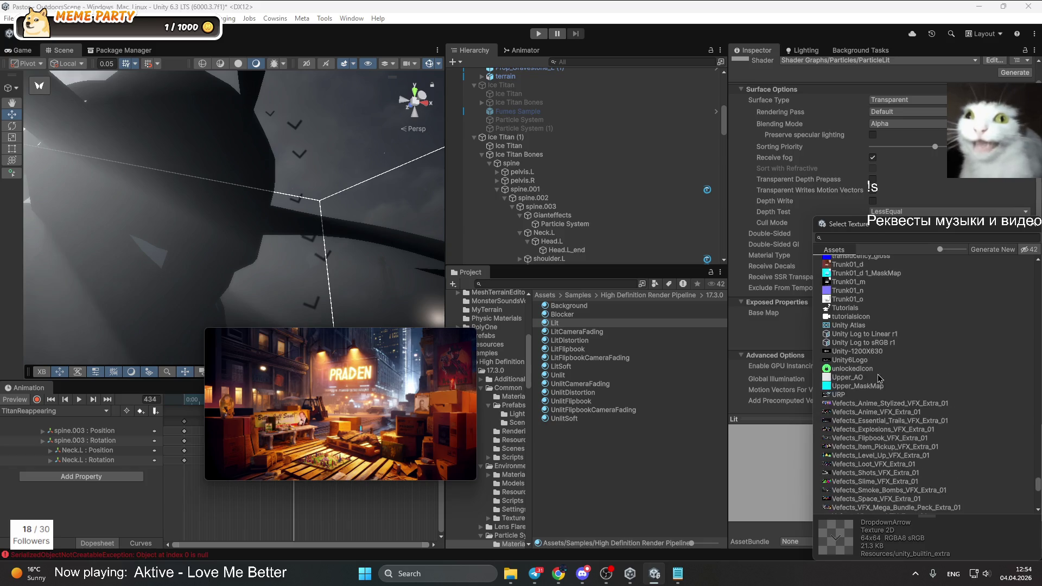
{"action": "left_click", "coordinate": [840, 471]}
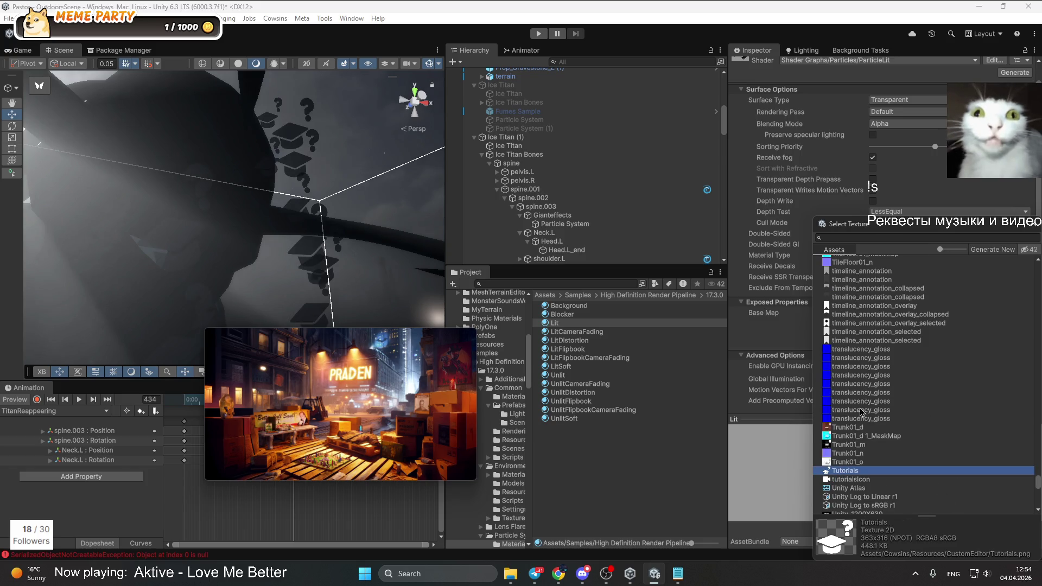
{"action": "scroll", "coordinate": [860, 412], "scroll_direction": "up", "scroll_amount": 4}
{"action": "left_click", "coordinate": [846, 301]}
{"action": "scroll", "coordinate": [861, 302], "scroll_direction": "up", "scroll_amount": 2}
{"action": "scroll", "coordinate": [861, 304], "scroll_direction": "up", "scroll_amount": 3}
Set the Lit Base Map to T_VFX_Fire_Ground_Mask_01 after comparing T_VFX textures
{"action": "left_click", "coordinate": [857, 327]}
{"action": "scroll", "coordinate": [855, 336], "scroll_direction": "up", "scroll_amount": 6}
{"action": "scroll", "coordinate": [851, 351], "scroll_direction": "down", "scroll_amount": 3}
{"action": "left_click", "coordinate": [846, 395]}
{"action": "left_click", "coordinate": [843, 426]}
{"action": "left_click", "coordinate": [852, 408]}
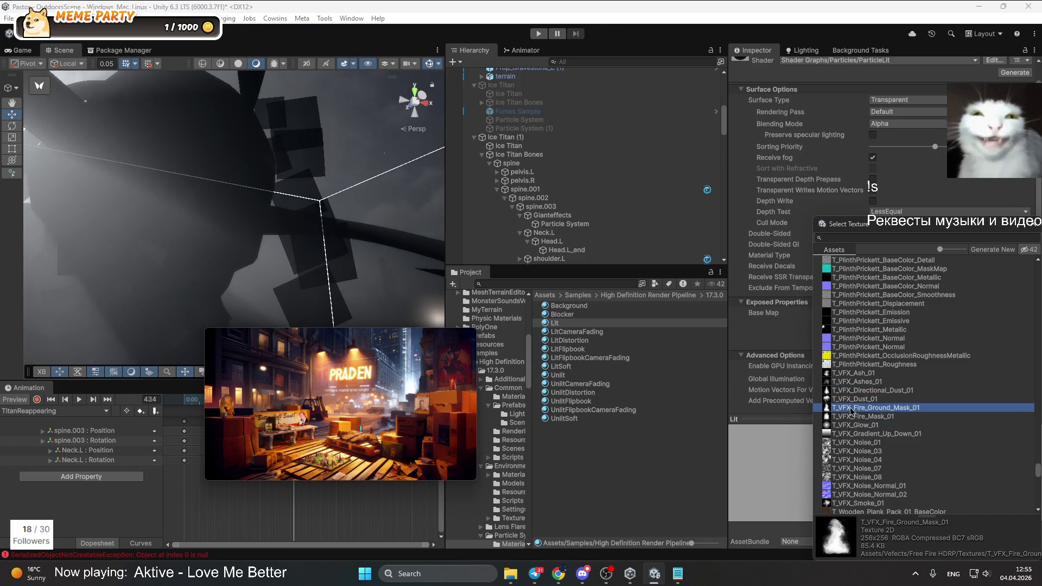
{"action": "left_click", "coordinate": [851, 416]}
{"action": "left_click", "coordinate": [851, 410]}
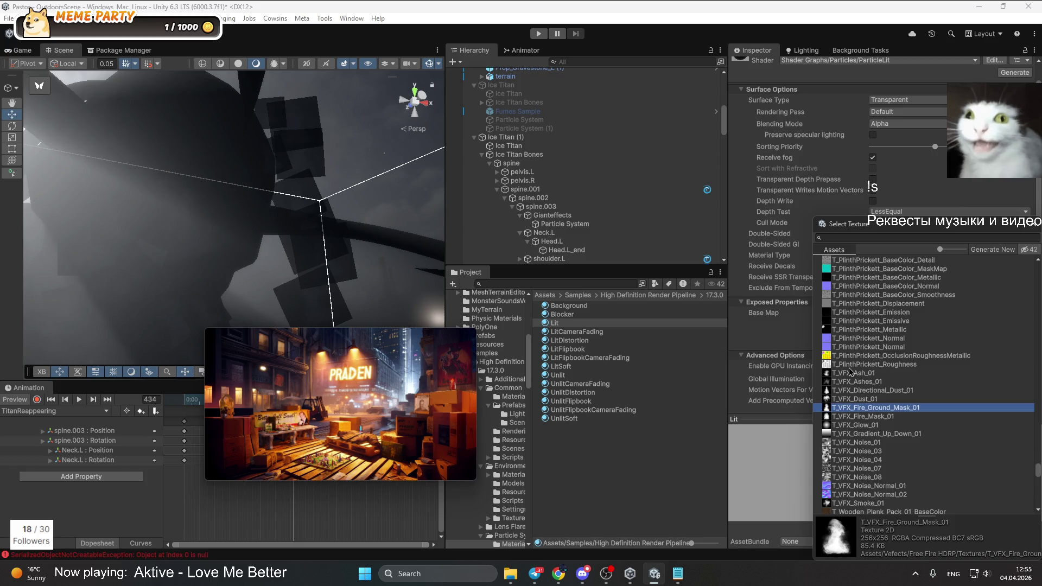
{"action": "left_click", "coordinate": [850, 373]}
{"action": "left_click", "coordinate": [850, 383]}
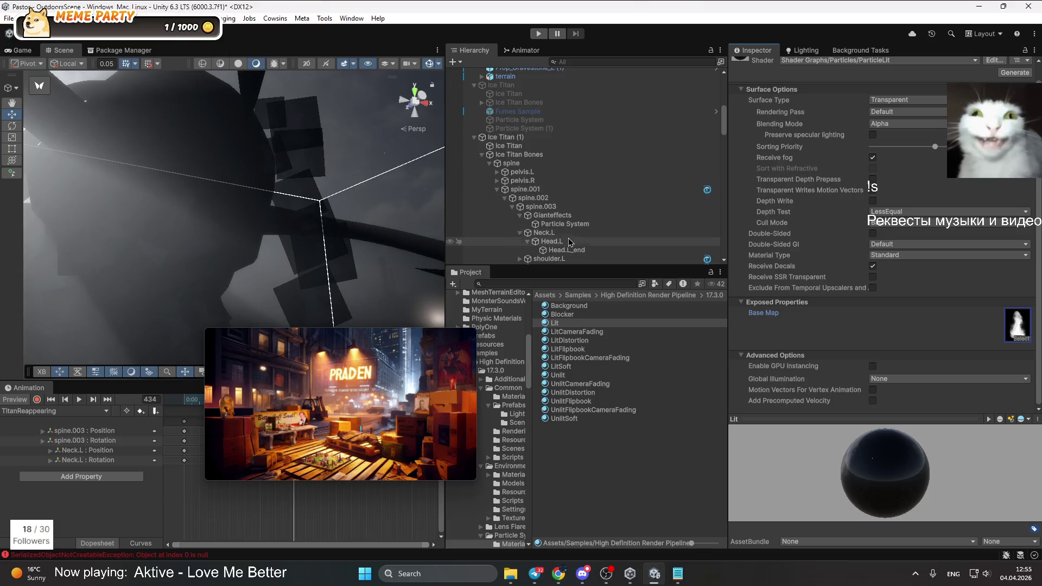
Reselect the Particle System and expand its Lit material settings
{"action": "left_click", "coordinate": [568, 227]}
{"action": "scroll", "coordinate": [872, 290], "scroll_direction": "down", "scroll_amount": 10}
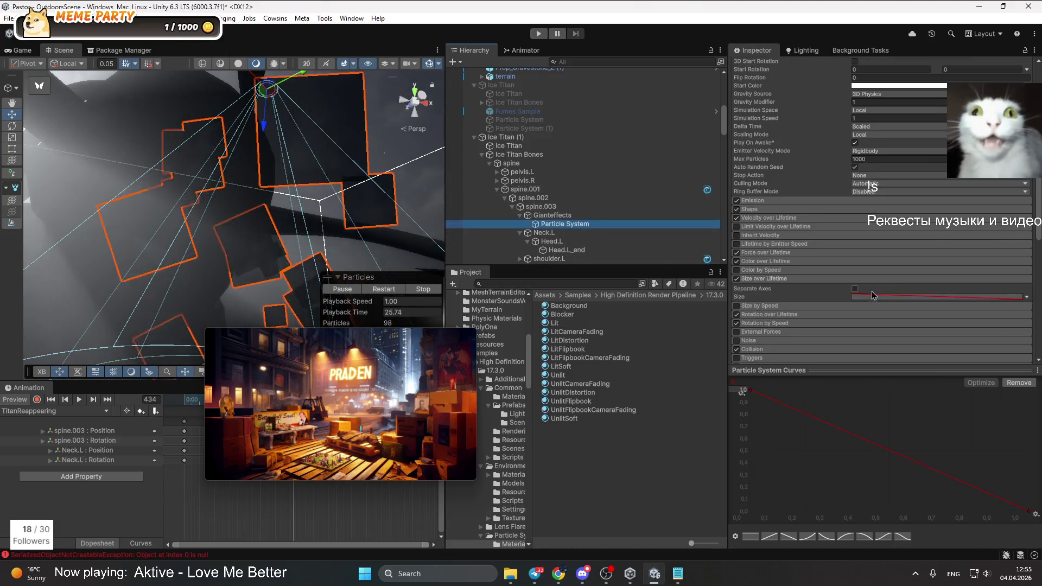
{"action": "left_click", "coordinate": [735, 319]}
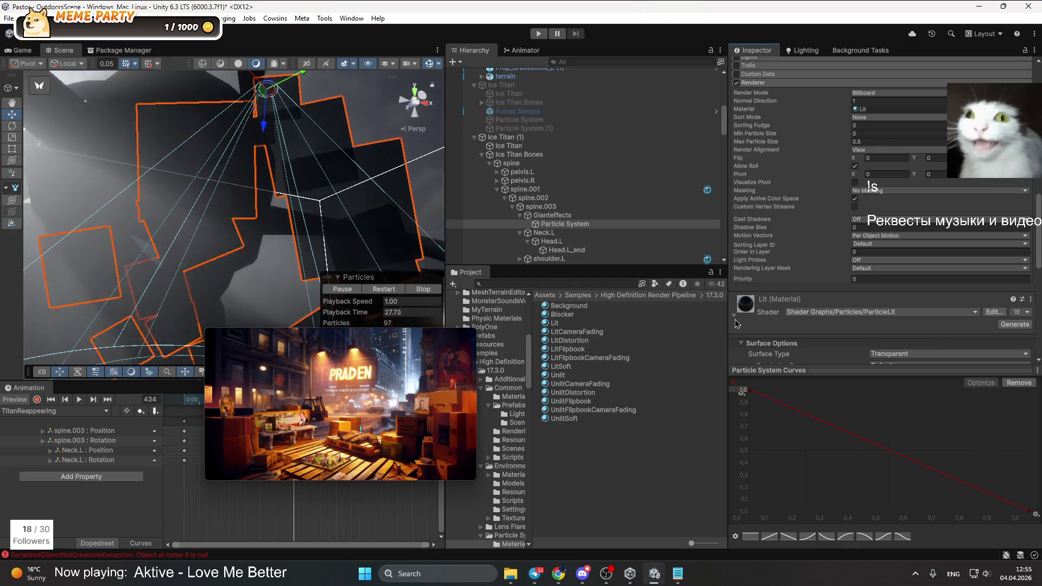
{"action": "scroll", "coordinate": [923, 282], "scroll_direction": "down", "scroll_amount": 8}
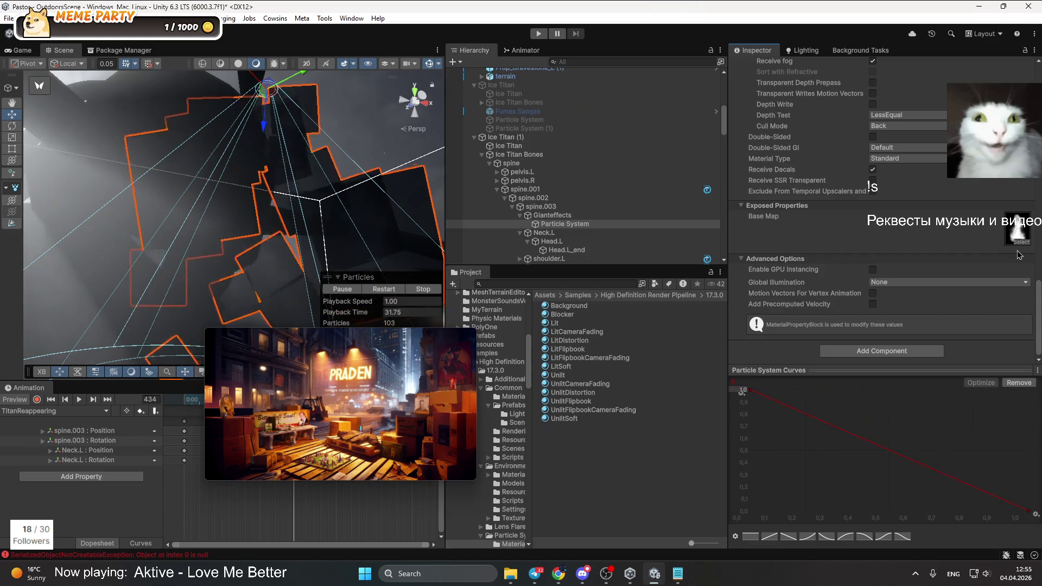
Open the Base Map texture picker and close it without changing the texture
{"action": "left_click", "coordinate": [1021, 250]}
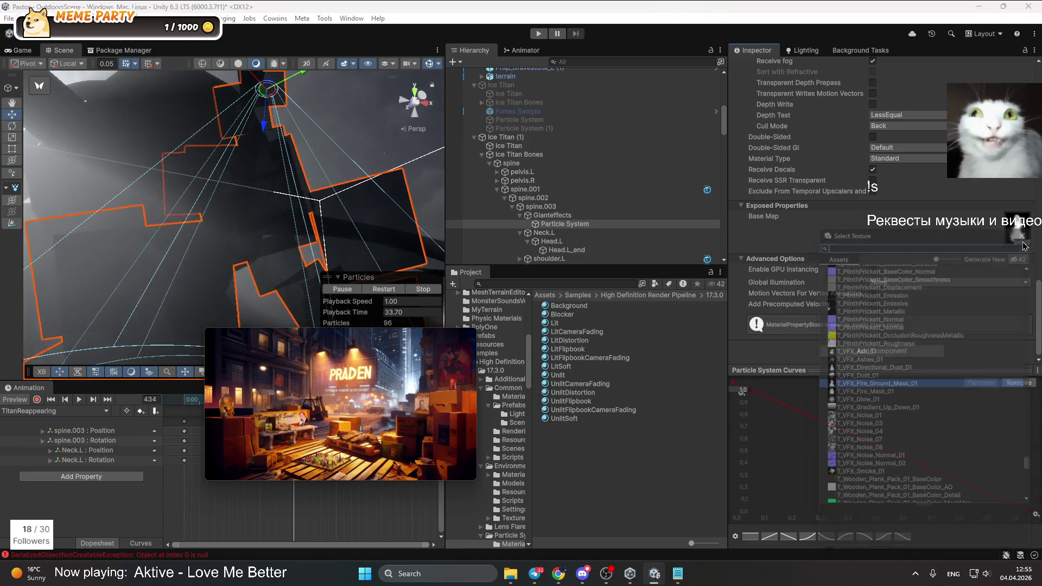
{"action": "scroll", "coordinate": [869, 383], "scroll_direction": "up", "scroll_amount": 3}
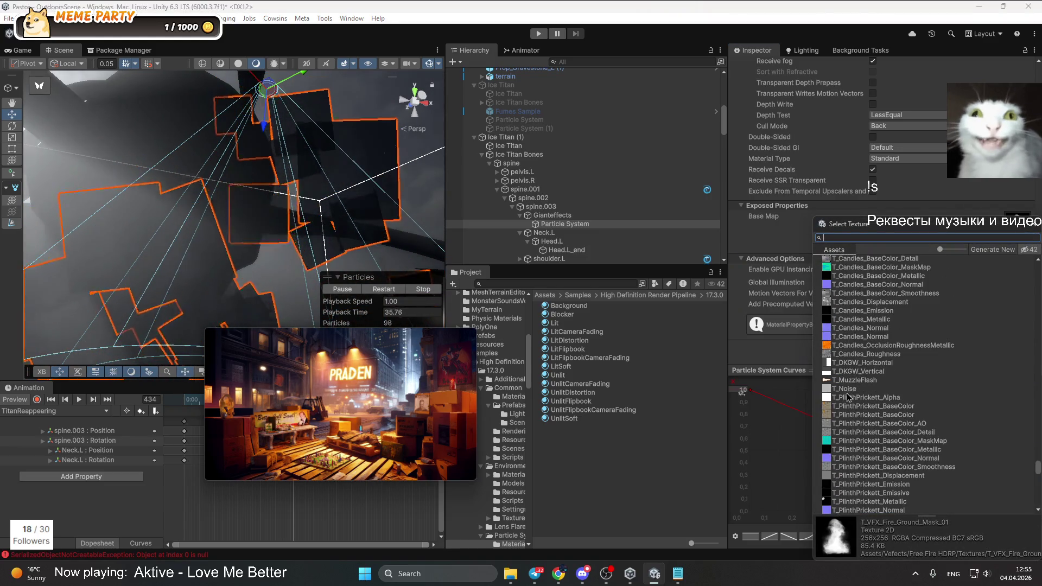
{"action": "scroll", "coordinate": [868, 383], "scroll_direction": "up", "scroll_amount": 3}
{"action": "left_click", "coordinate": [1036, 227]}
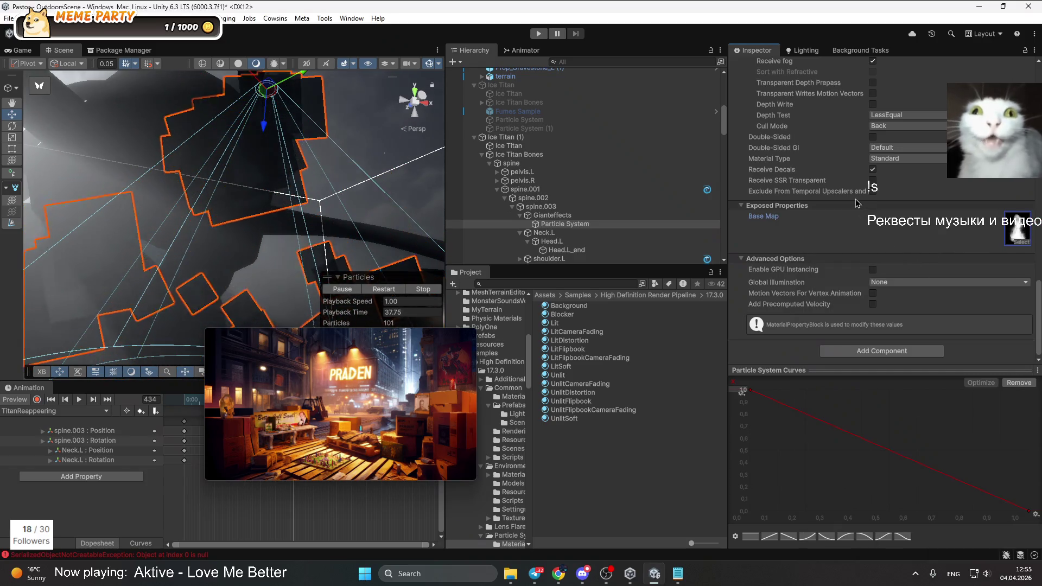
{"action": "scroll", "coordinate": [910, 285], "scroll_direction": "up", "scroll_amount": 2}
{"action": "scroll", "coordinate": [909, 285], "scroll_direction": "up", "scroll_amount": 1}
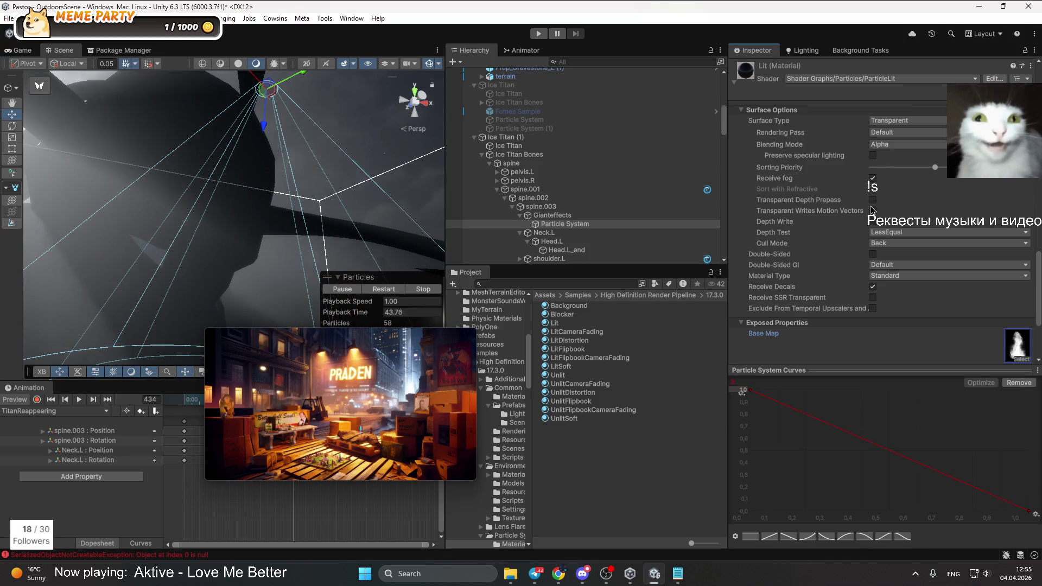
{"action": "scroll", "coordinate": [873, 310], "scroll_direction": "down", "scroll_amount": 4}
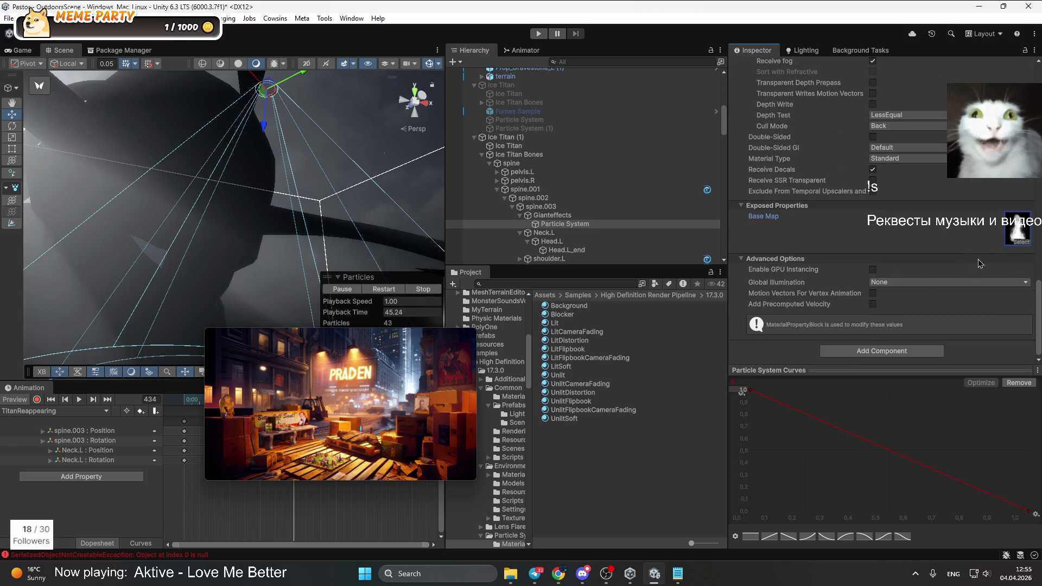
Preview the Straw_o, Stove and StoneFloor01_m textures on the Base Map
{"action": "left_click", "coordinate": [1022, 245]}
{"action": "scroll", "coordinate": [886, 390], "scroll_direction": "up", "scroll_amount": 3}
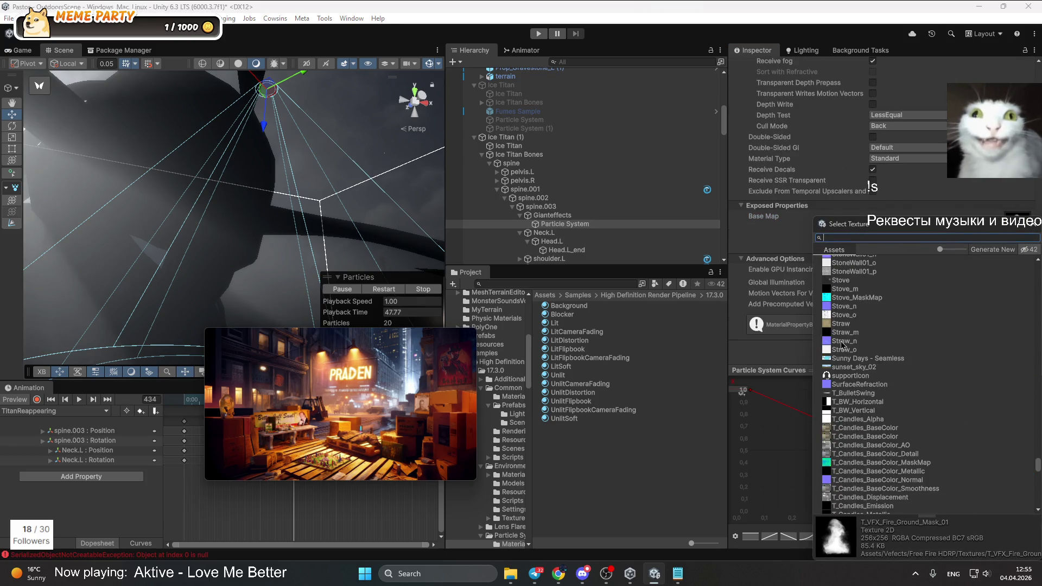
{"action": "left_click", "coordinate": [844, 350]}
{"action": "scroll", "coordinate": [843, 352], "scroll_direction": "up", "scroll_amount": 5}
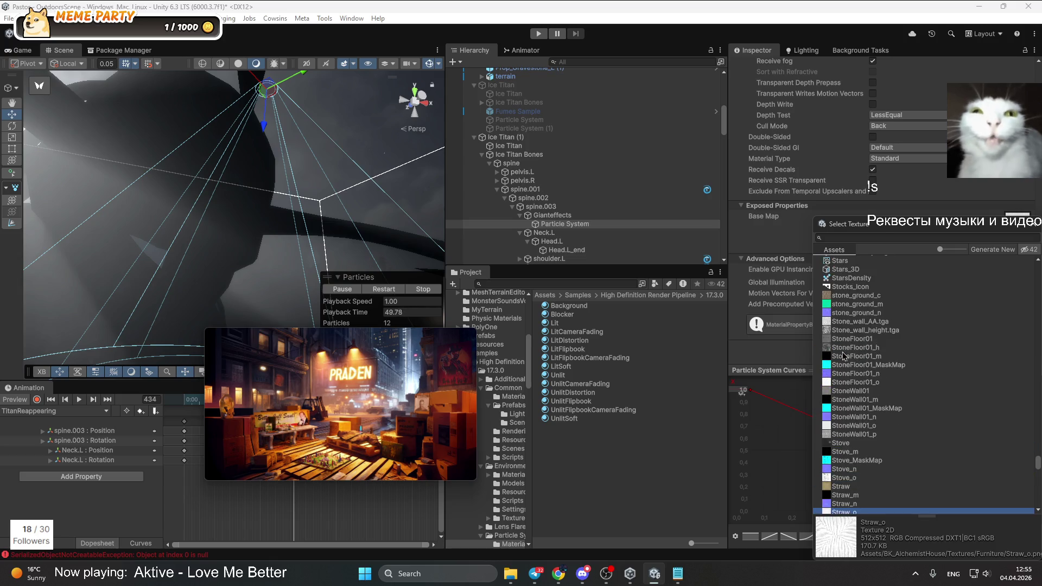
{"action": "left_click", "coordinate": [842, 443]}
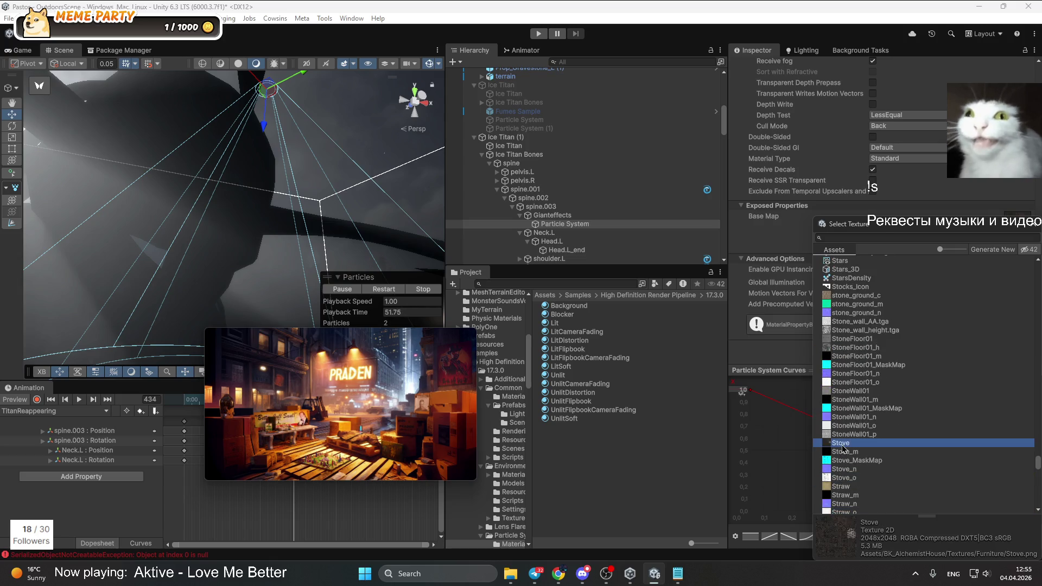
{"action": "scroll", "coordinate": [852, 380], "scroll_direction": "up", "scroll_amount": 5}
{"action": "scroll", "coordinate": [844, 481], "scroll_direction": "down", "scroll_amount": 1}
{"action": "left_click", "coordinate": [844, 486]}
Try the Spike3, SoftGlow, SimpleSmokeCircle2, Shimmer and Ring textures as the Base Map
{"action": "scroll", "coordinate": [854, 423], "scroll_direction": "up", "scroll_amount": 9}
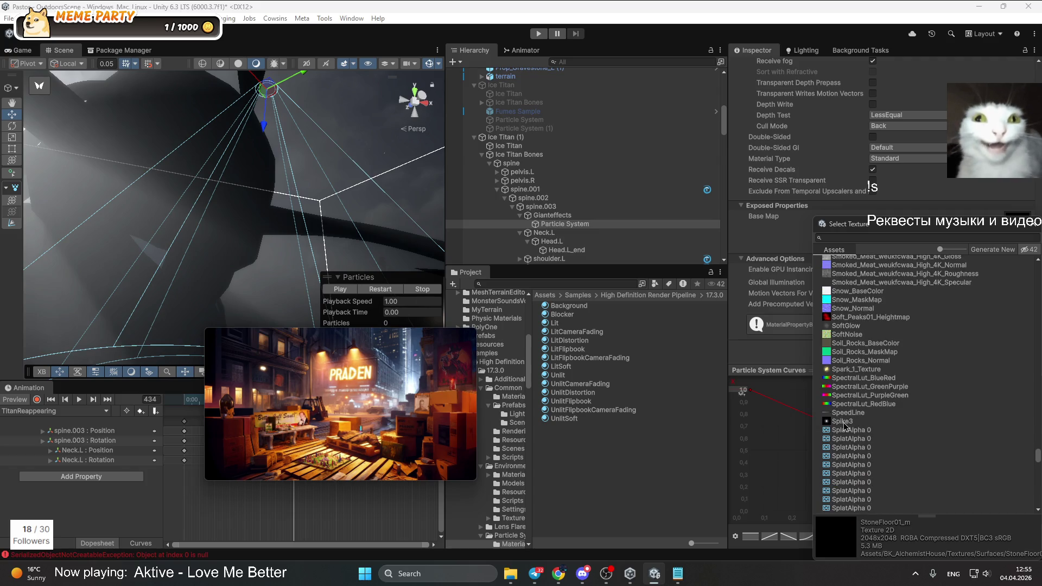
{"action": "left_click", "coordinate": [843, 424]}
{"action": "scroll", "coordinate": [846, 423], "scroll_direction": "up", "scroll_amount": 2}
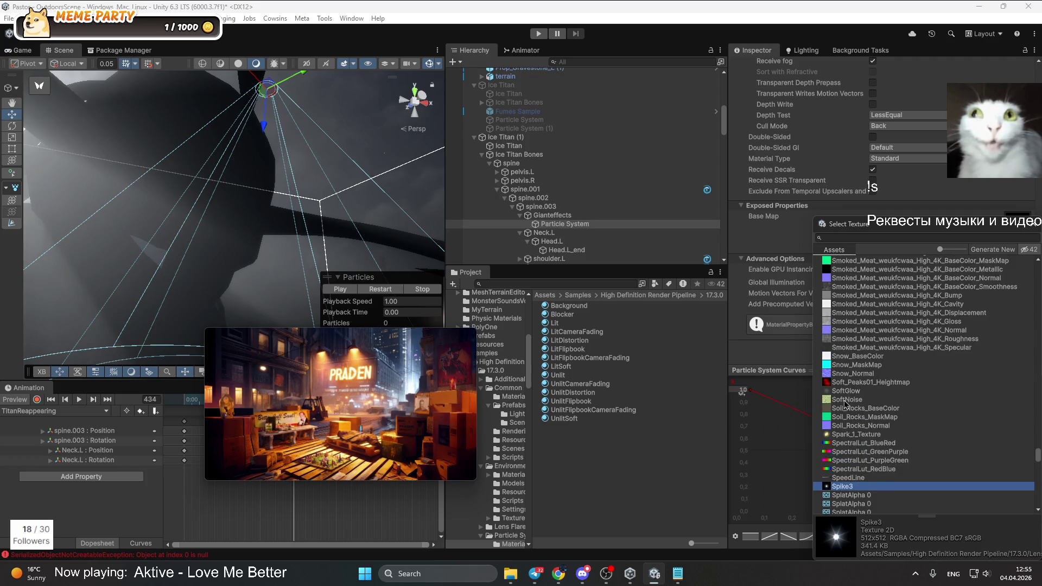
{"action": "left_click", "coordinate": [847, 394]}
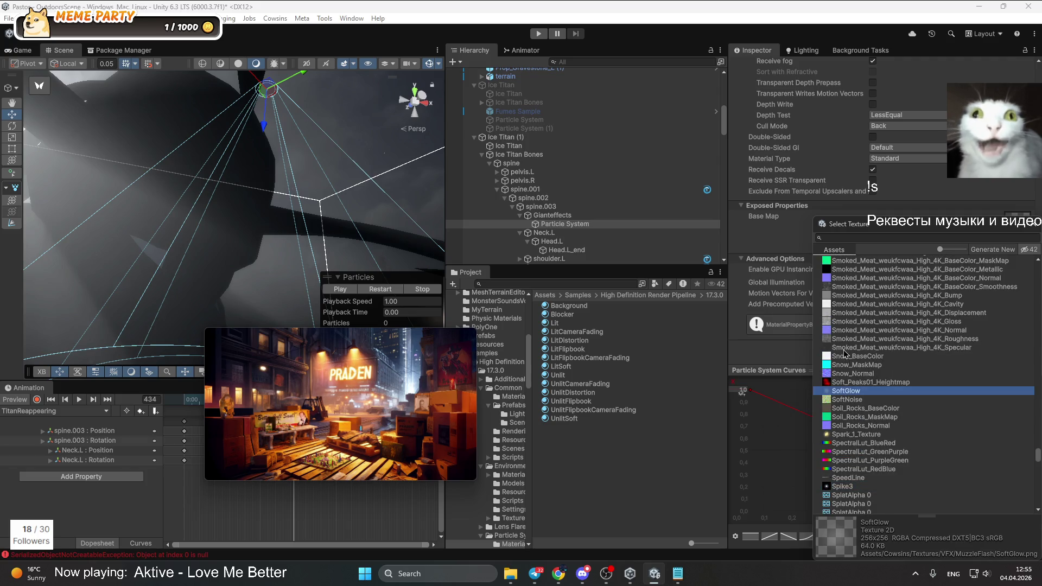
{"action": "scroll", "coordinate": [846, 358], "scroll_direction": "up", "scroll_amount": 10}
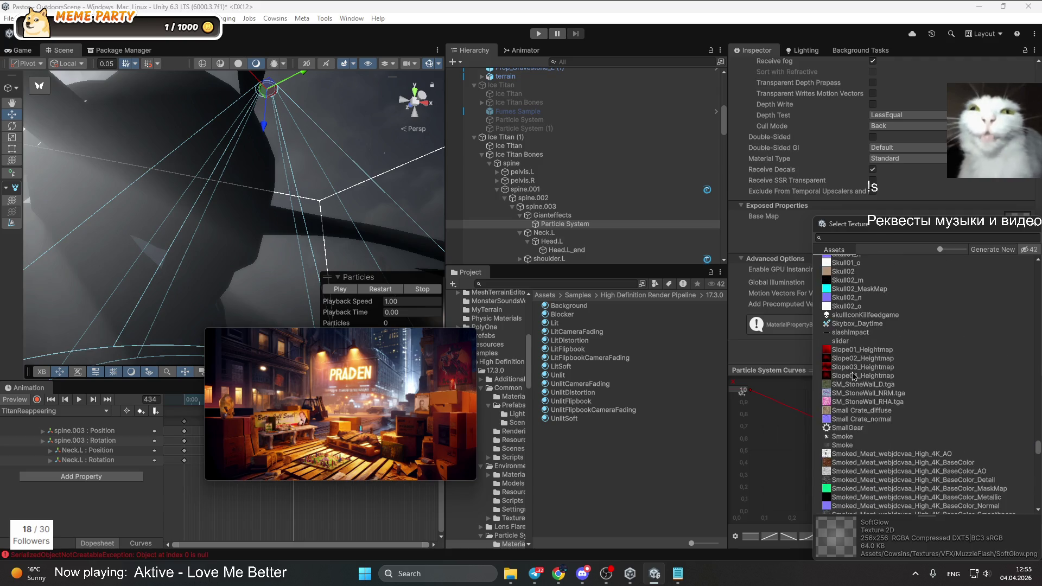
{"action": "left_click", "coordinate": [830, 408]}
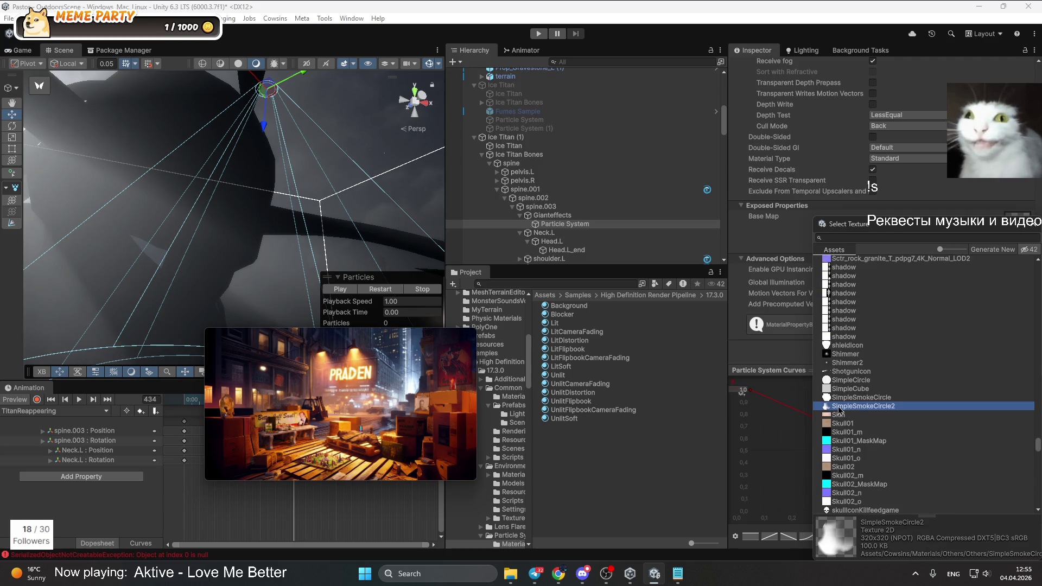
{"action": "left_click", "coordinate": [839, 356]}
{"action": "scroll", "coordinate": [844, 364], "scroll_direction": "up", "scroll_amount": 5}
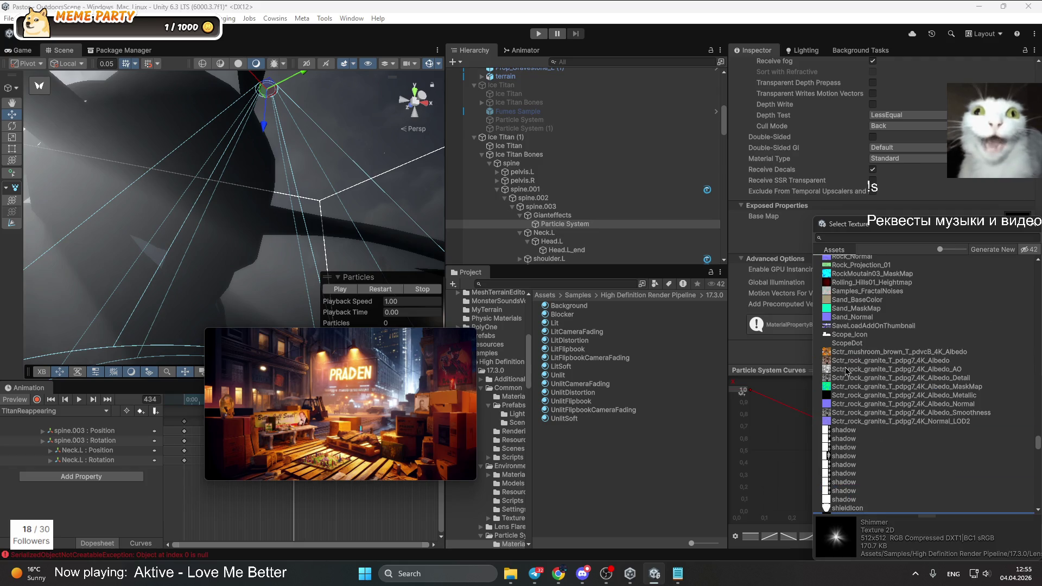
{"action": "scroll", "coordinate": [839, 368], "scroll_direction": "up", "scroll_amount": 5}
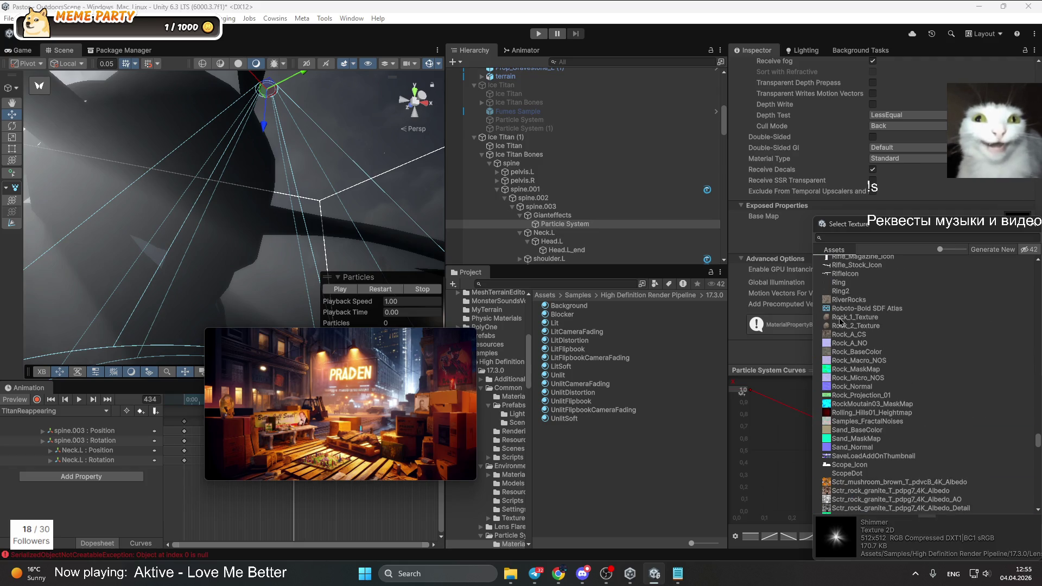
{"action": "left_click", "coordinate": [840, 285]}
Browse further up the texture list and try the GearSettingsIcon texture
{"action": "scroll", "coordinate": [849, 315], "scroll_direction": "up", "scroll_amount": 10}
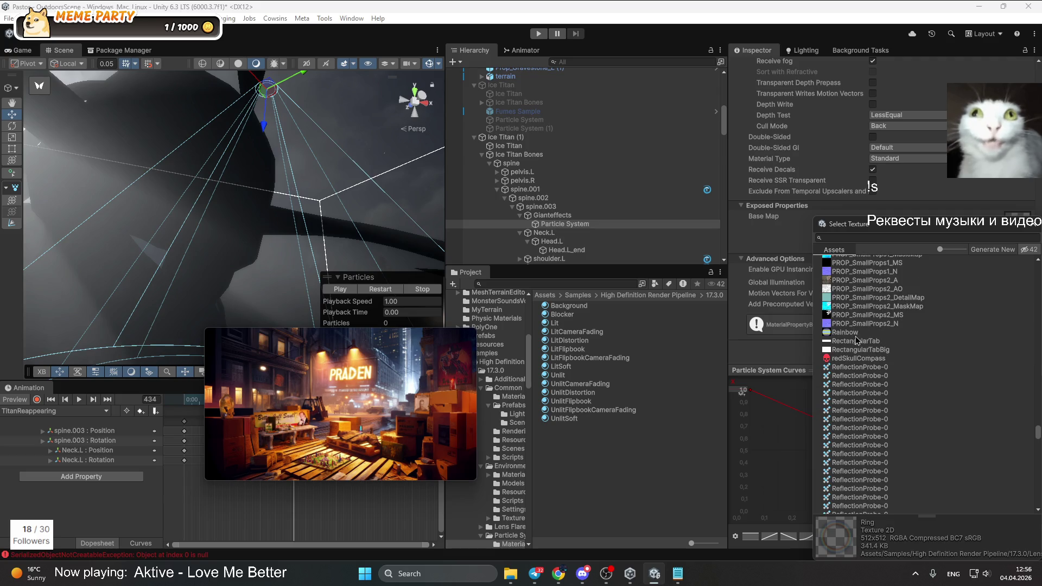
{"action": "scroll", "coordinate": [849, 348], "scroll_direction": "up", "scroll_amount": 15}
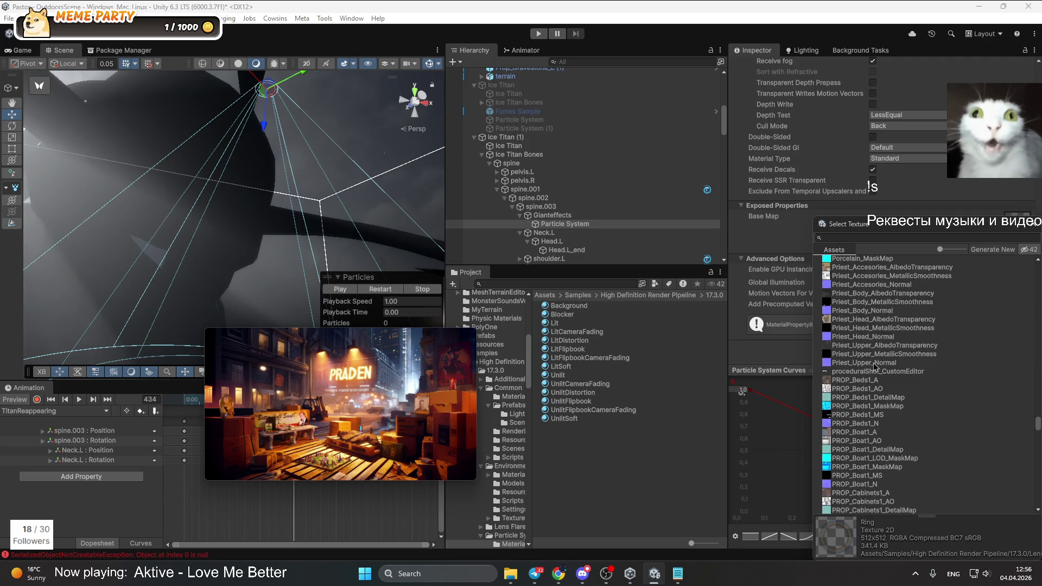
{"action": "scroll", "coordinate": [868, 373], "scroll_direction": "up", "scroll_amount": 15}
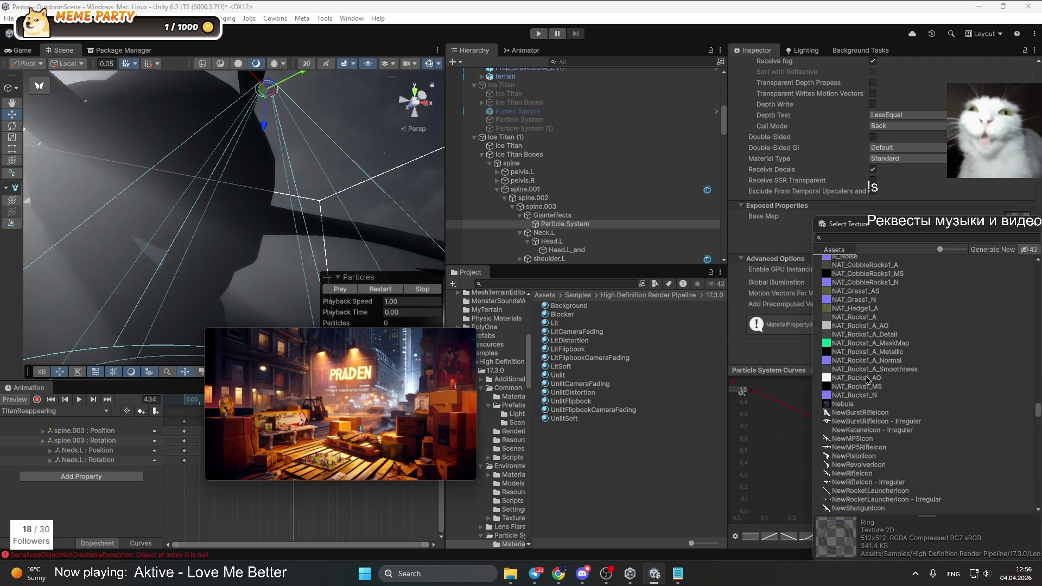
{"action": "scroll", "coordinate": [866, 378], "scroll_direction": "up", "scroll_amount": 8}
{"action": "scroll", "coordinate": [848, 365], "scroll_direction": "up", "scroll_amount": 15}
{"action": "scroll", "coordinate": [846, 331], "scroll_direction": "up", "scroll_amount": 15}
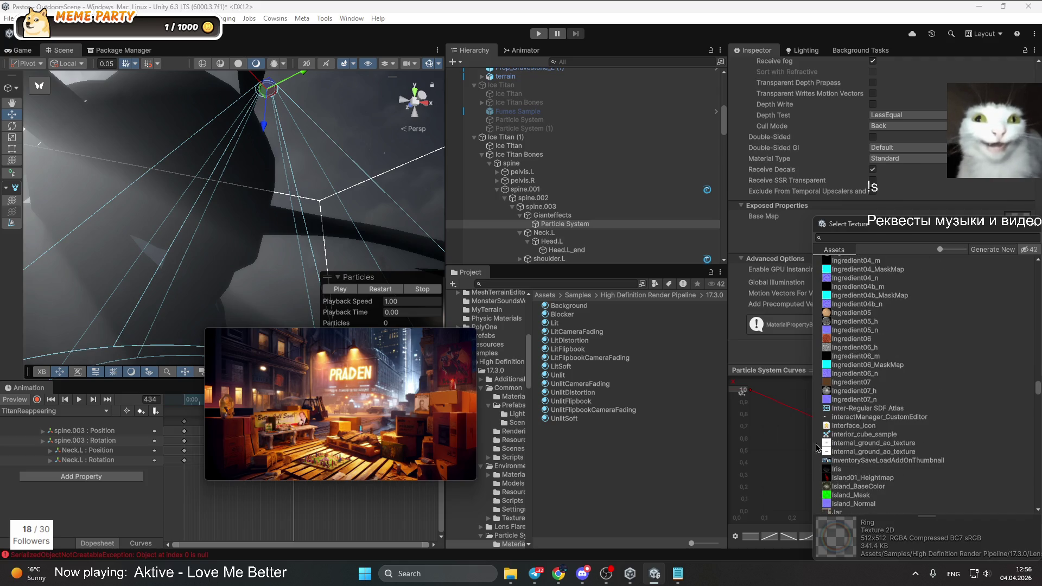
{"action": "scroll", "coordinate": [869, 429], "scroll_direction": "up", "scroll_amount": 15}
{"action": "scroll", "coordinate": [858, 419], "scroll_direction": "up", "scroll_amount": 15}
{"action": "left_click", "coordinate": [858, 396]}
Assign DigitalStreak as the Base Map and restart the particle playback
{"action": "scroll", "coordinate": [863, 399], "scroll_direction": "up", "scroll_amount": 10}
{"action": "scroll", "coordinate": [838, 348], "scroll_direction": "up", "scroll_amount": 10}
{"action": "scroll", "coordinate": [846, 434], "scroll_direction": "up", "scroll_amount": 10}
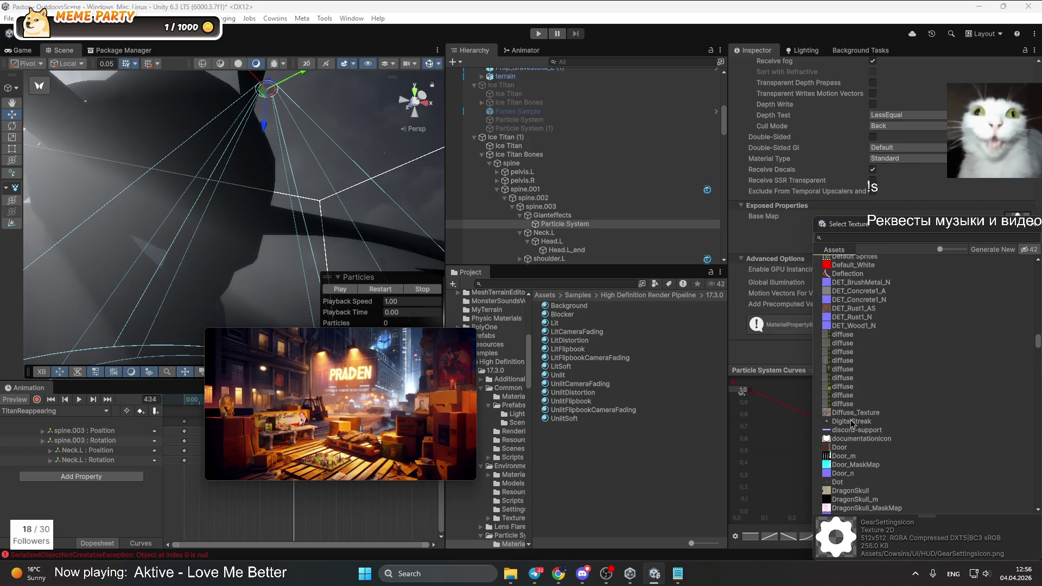
{"action": "left_click", "coordinate": [852, 422]}
{"action": "scroll", "coordinate": [921, 380], "scroll_direction": "up", "scroll_amount": 8}
{"action": "scroll", "coordinate": [882, 377], "scroll_direction": "down", "scroll_amount": 5}
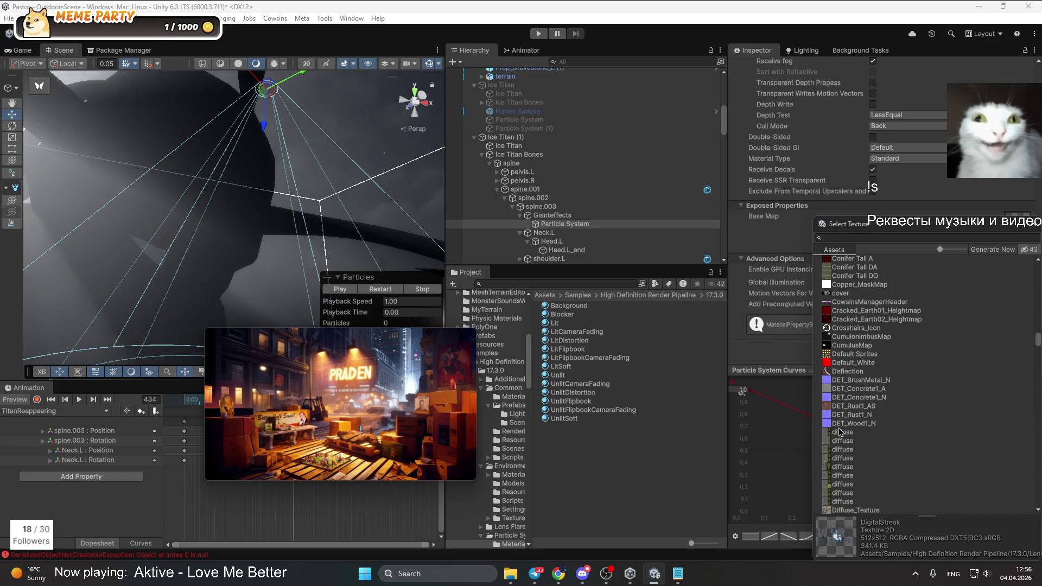
{"action": "scroll", "coordinate": [859, 369], "scroll_direction": "down", "scroll_amount": 5}
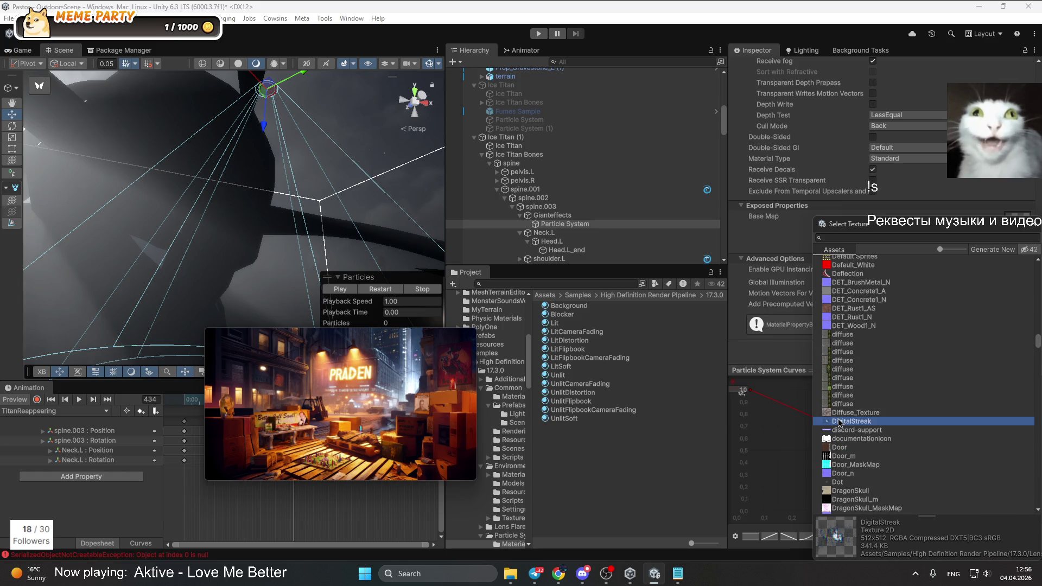
{"action": "double_click", "coordinate": [840, 423]}
{"action": "left_click", "coordinate": [379, 291]}
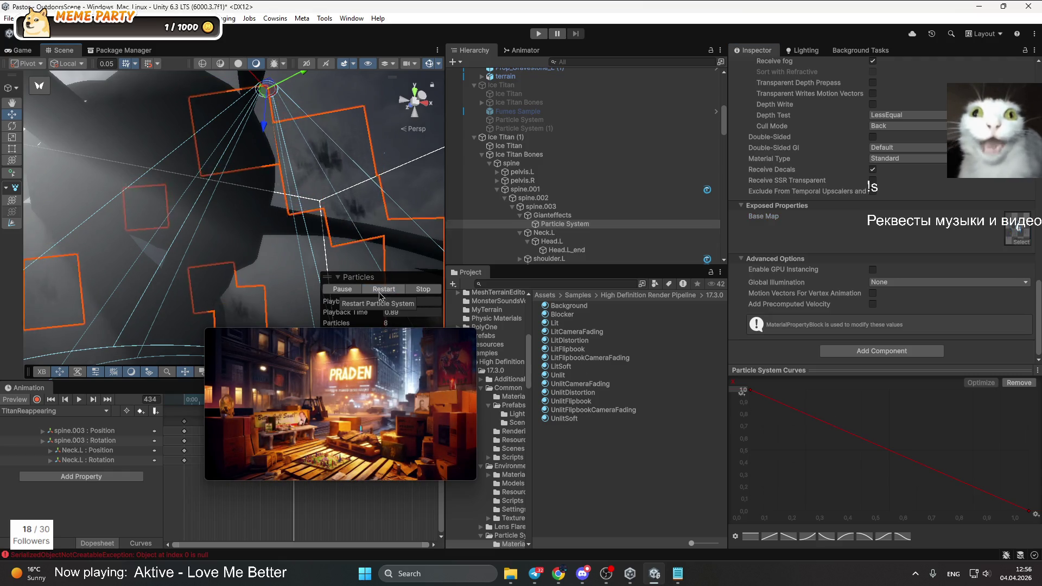
Orbit the emitter view, scrub the Titan animation to frame 730, and deselect the particle system
{"action": "mouse_move", "coordinate": [282, 217]}
{"action": "left_mouse_down"}
{"action": "mouse_move", "coordinate": [244, 233]}
{"action": "mouse_move", "coordinate": [287, 260]}
{"action": "mouse_move", "coordinate": [190, 292]}
{"action": "left_mouse_up"}
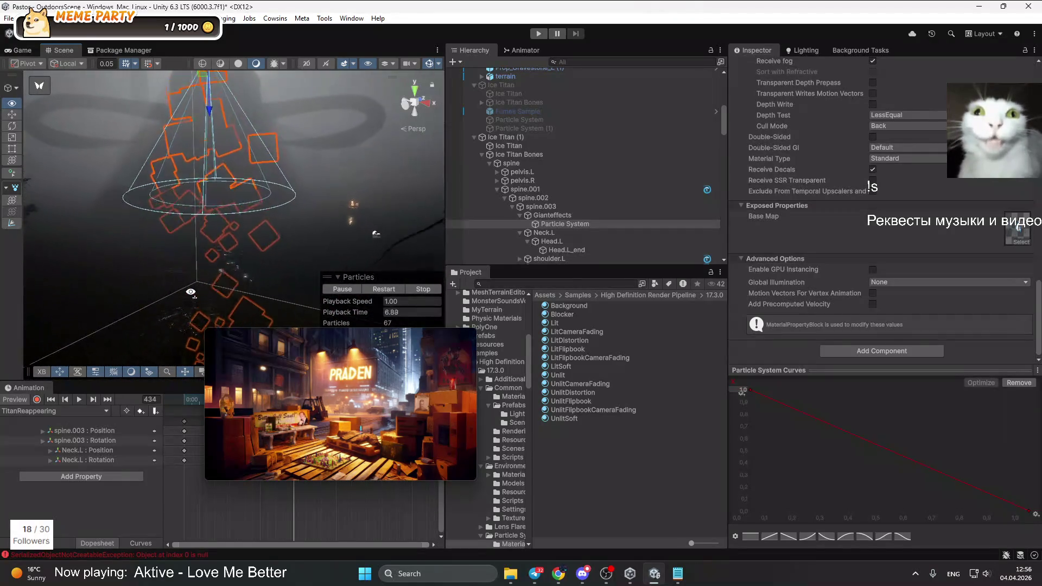
{"action": "left_click", "coordinate": [283, 402]}
{"action": "mouse_move", "coordinate": [283, 402]}
{"action": "left_mouse_down"}
{"action": "mouse_move", "coordinate": [305, 384]}
{"action": "mouse_move", "coordinate": [373, 382]}
{"action": "left_mouse_up"}
{"action": "left_click_drag", "start_coordinate": [353, 189], "coordinate": [342, 165]}
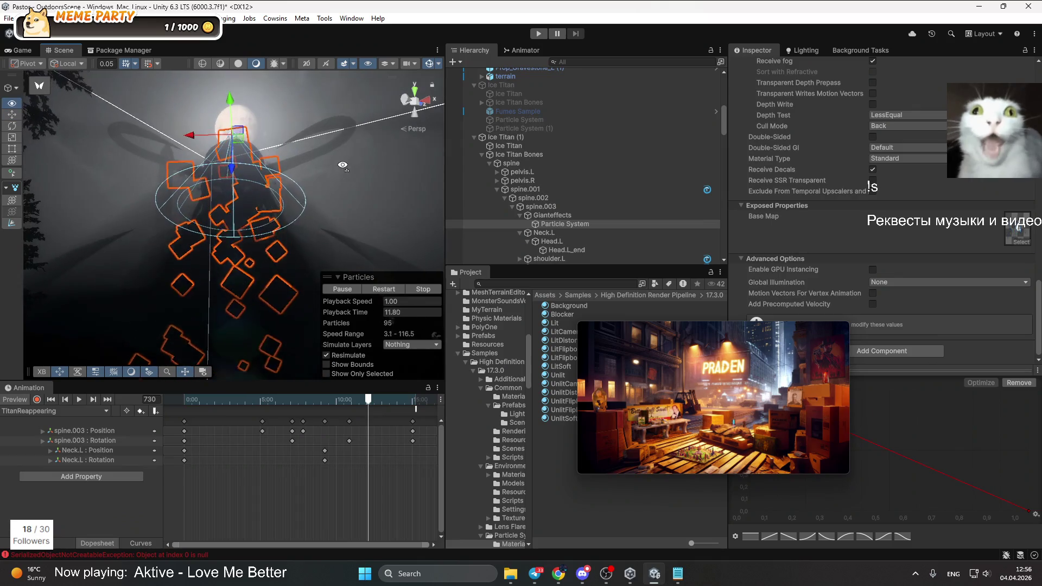
{"action": "left_click", "coordinate": [366, 193]}
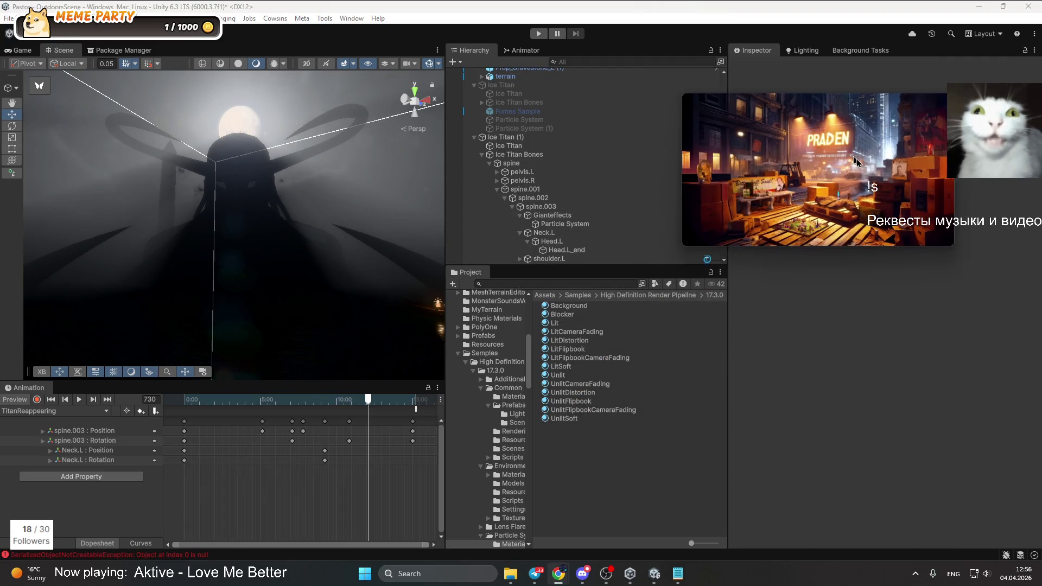
Select the Gianteffects Particle System, collapse Size over Lifetime and expand Emission showing Rate over Time 20
{"action": "left_click", "coordinate": [565, 223]}
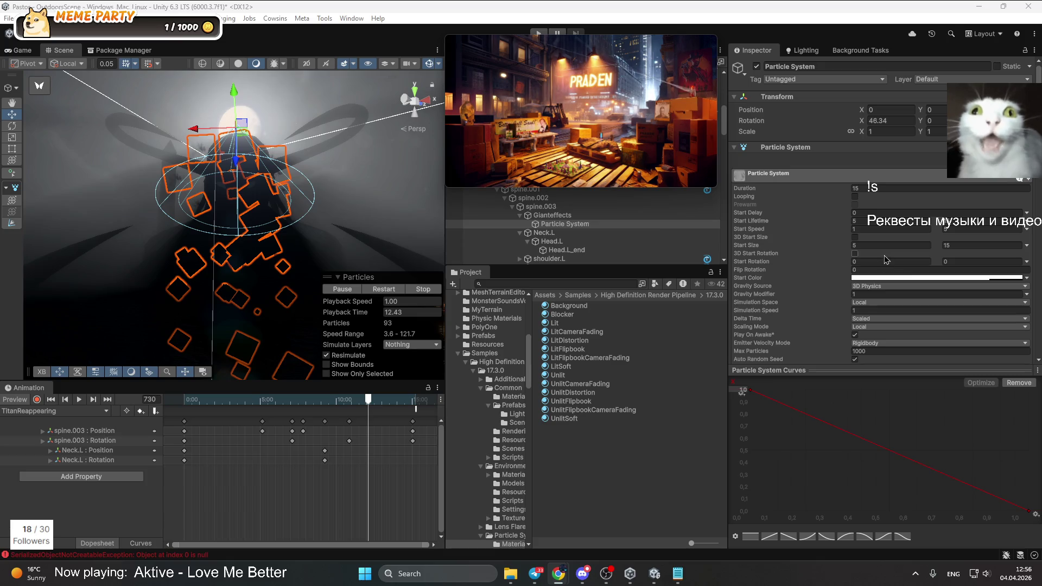
{"action": "scroll", "coordinate": [885, 260], "scroll_direction": "down", "scroll_amount": 5}
{"action": "scroll", "coordinate": [850, 142], "scroll_direction": "down", "scroll_amount": 3}
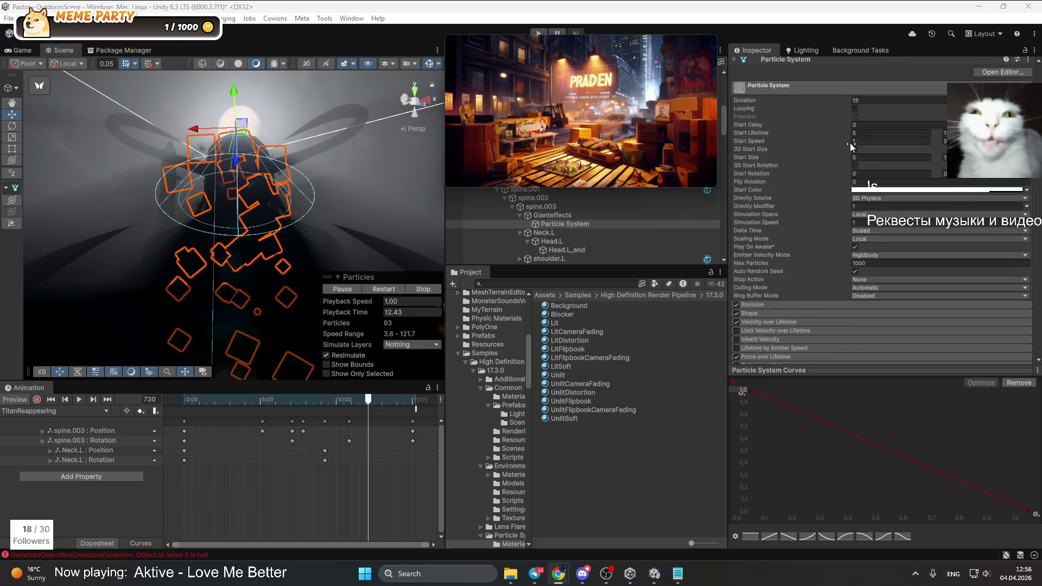
{"action": "left_click", "coordinate": [756, 297]}
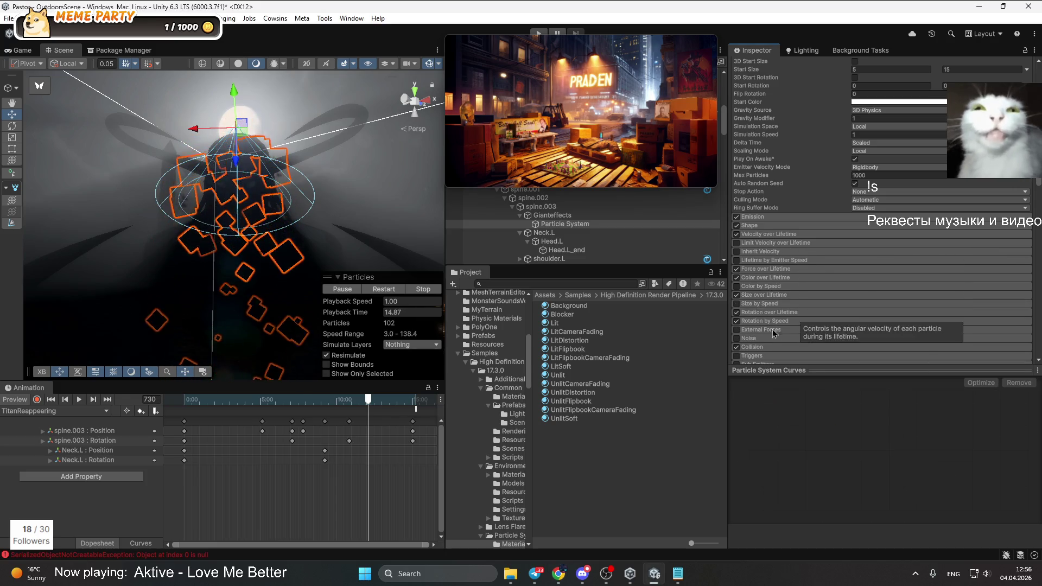
{"action": "scroll", "coordinate": [767, 326], "scroll_direction": "down", "scroll_amount": 3}
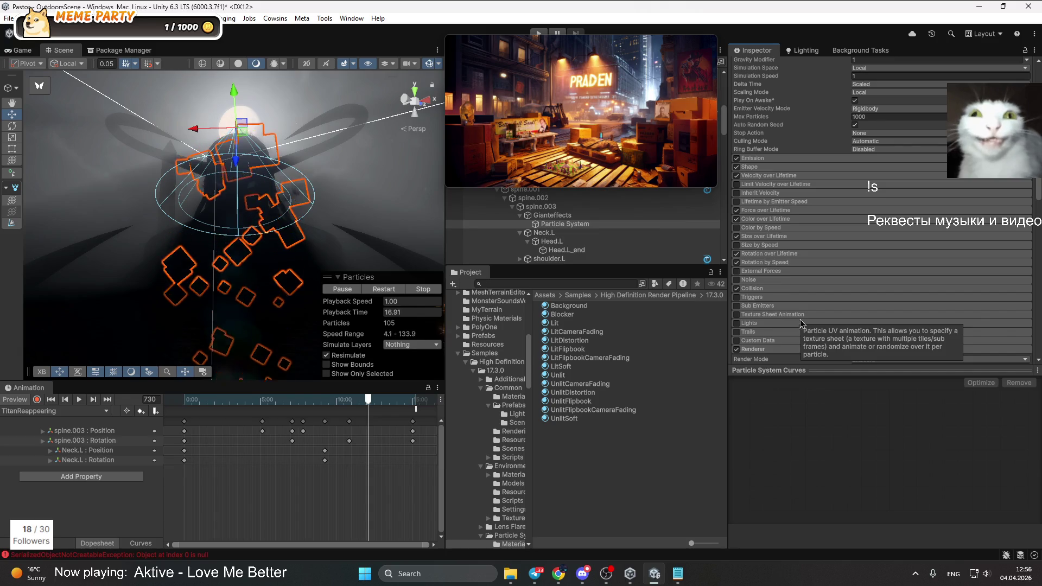
{"action": "scroll", "coordinate": [890, 250], "scroll_direction": "up", "scroll_amount": 10}
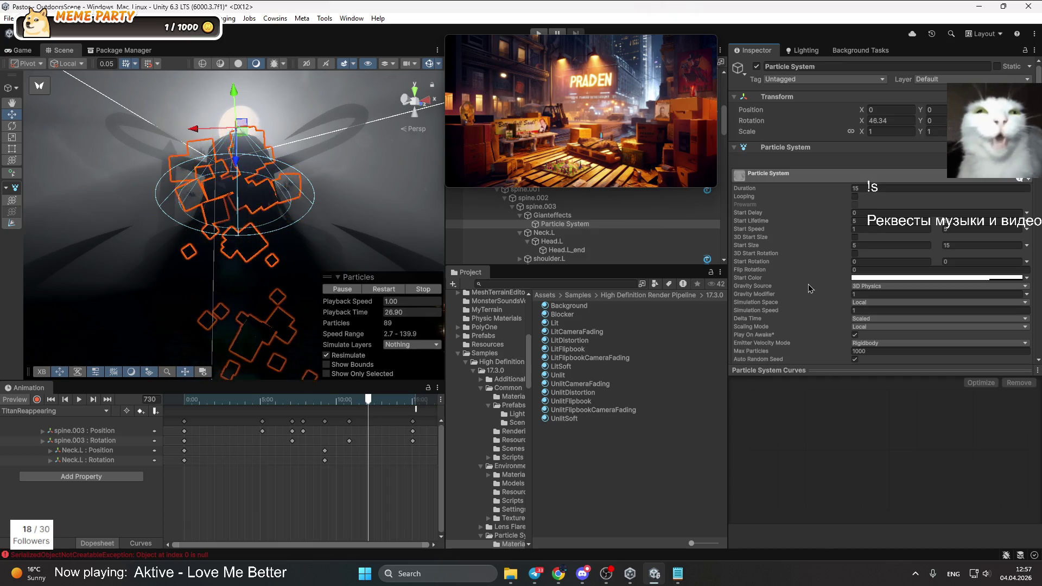
{"action": "scroll", "coordinate": [811, 280], "scroll_direction": "down", "scroll_amount": 3}
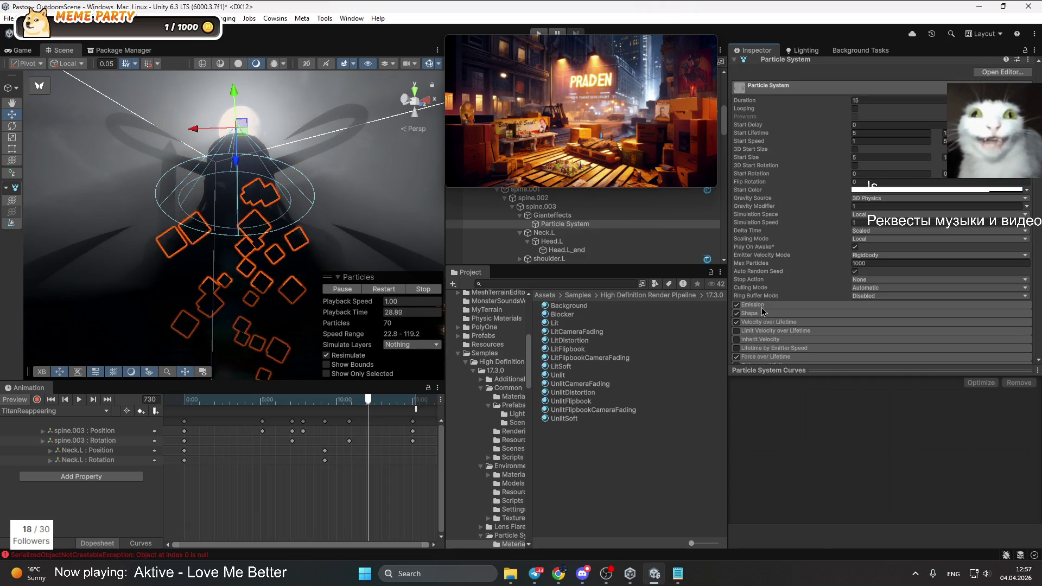
{"action": "left_click", "coordinate": [761, 307]}
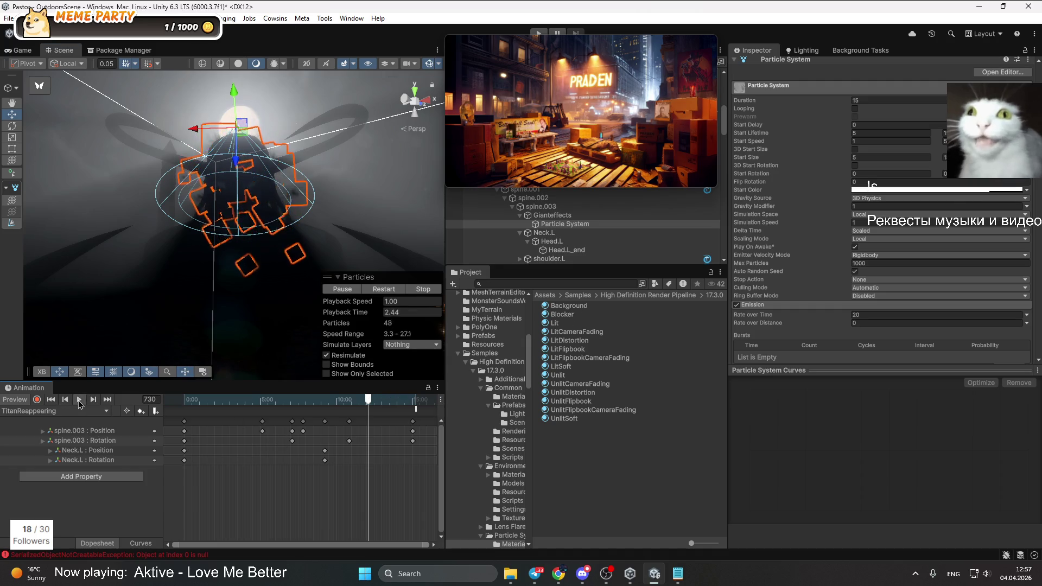
Play the Titan animation from the first frame with the Particle System reselected
{"action": "left_click", "coordinate": [186, 401]}
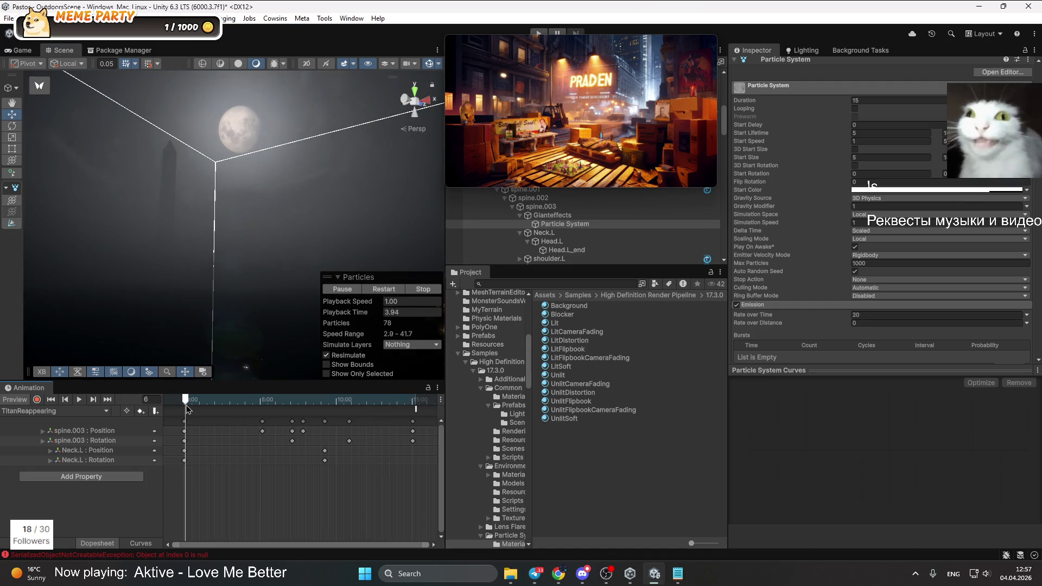
{"action": "left_click", "coordinate": [79, 399]}
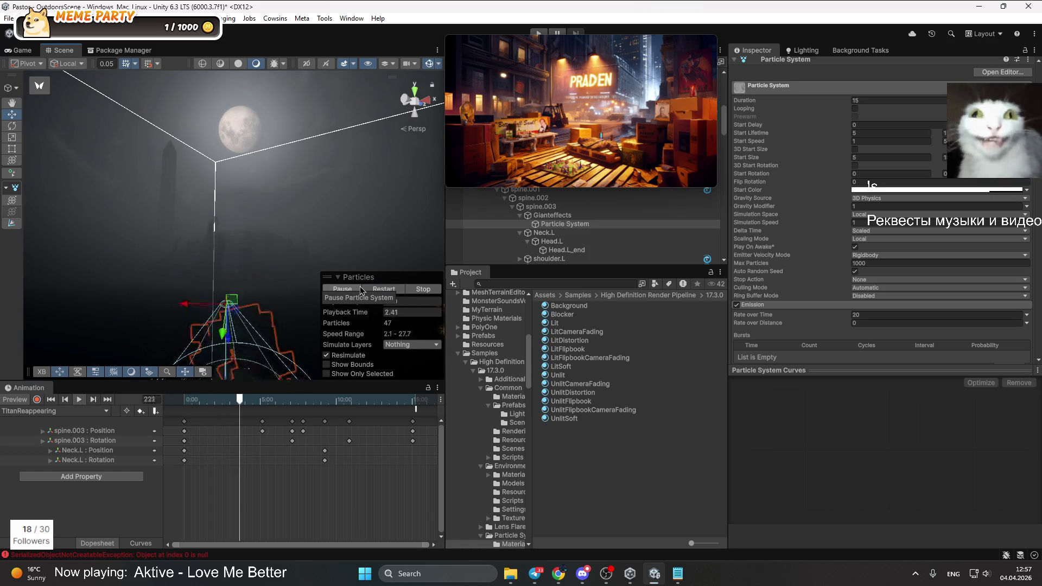
{"action": "left_click", "coordinate": [608, 496]}
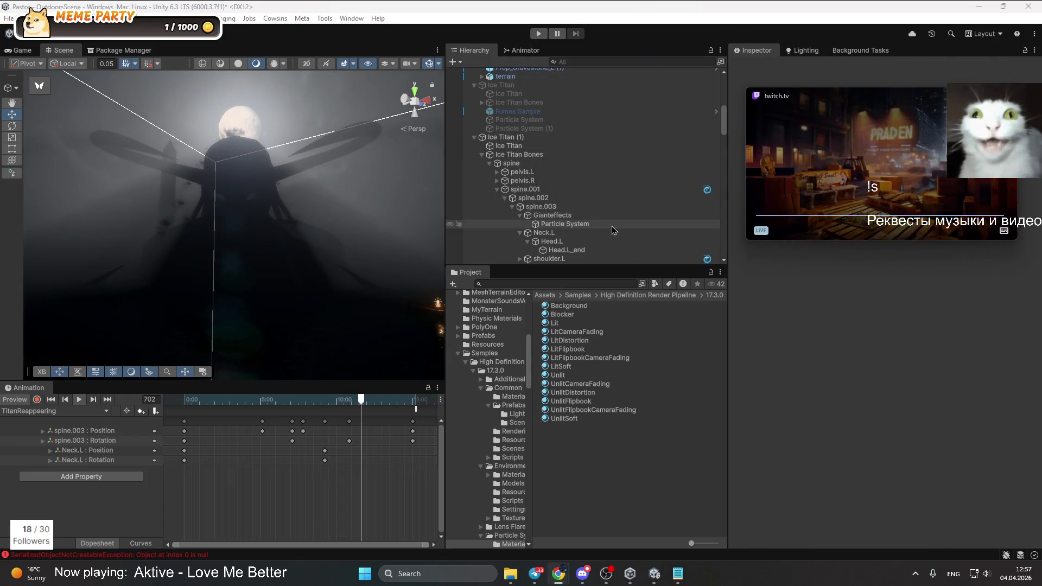
{"action": "left_click", "coordinate": [564, 223]}
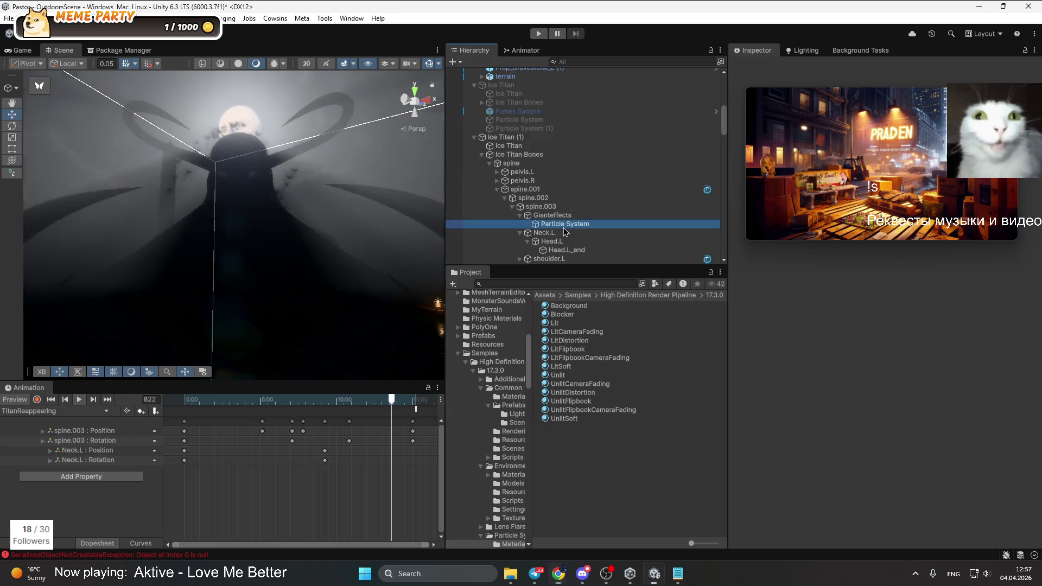
{"action": "left_click", "coordinate": [177, 399]}
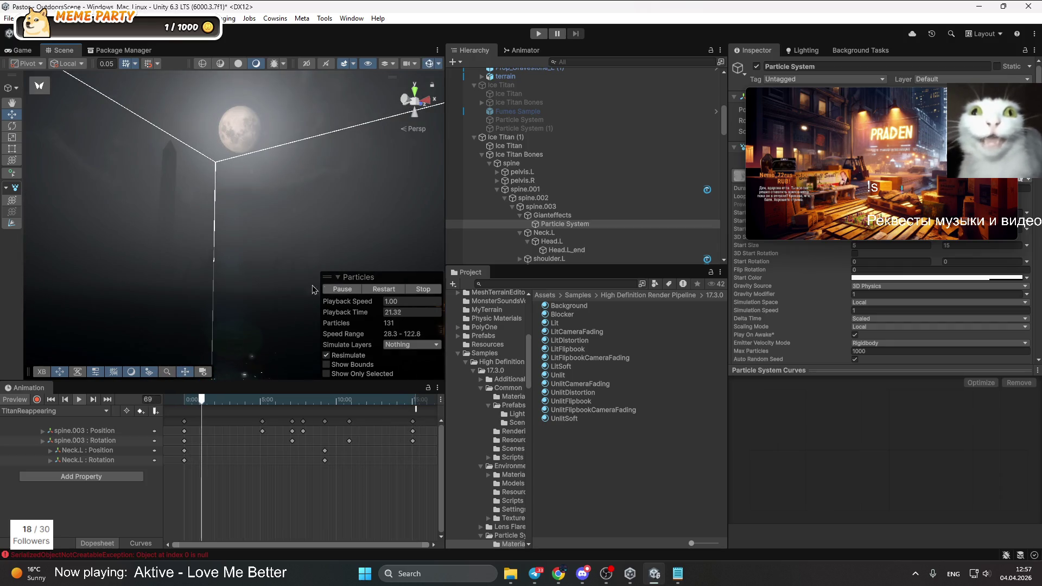
Move the particle preview panel to the right and reselect the Particle System
{"action": "left_click_drag", "start_coordinate": [868, 136], "coordinate": [417, 275]}
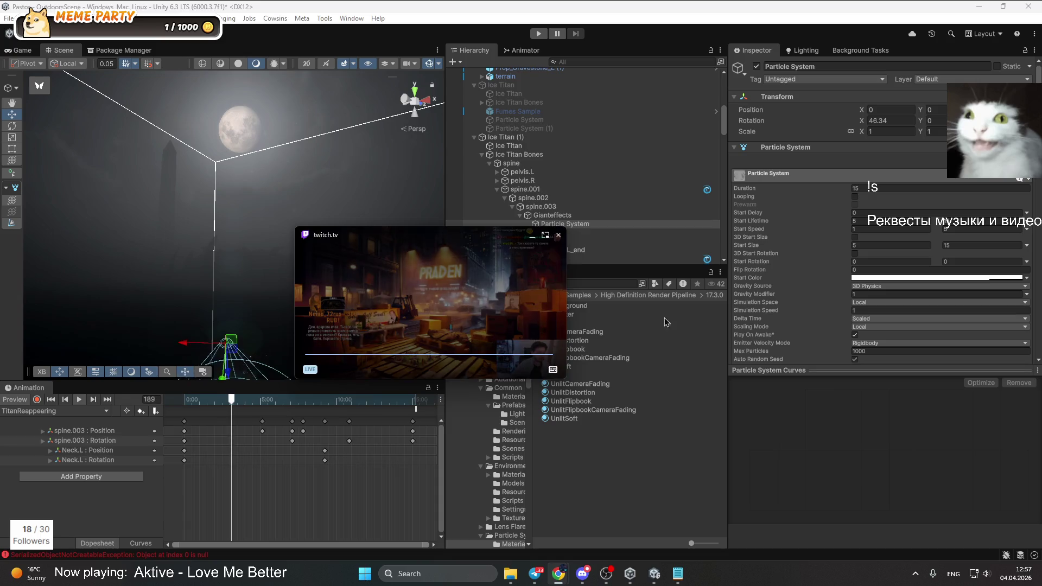
{"action": "left_click_drag", "start_coordinate": [517, 320], "coordinate": [688, 305]}
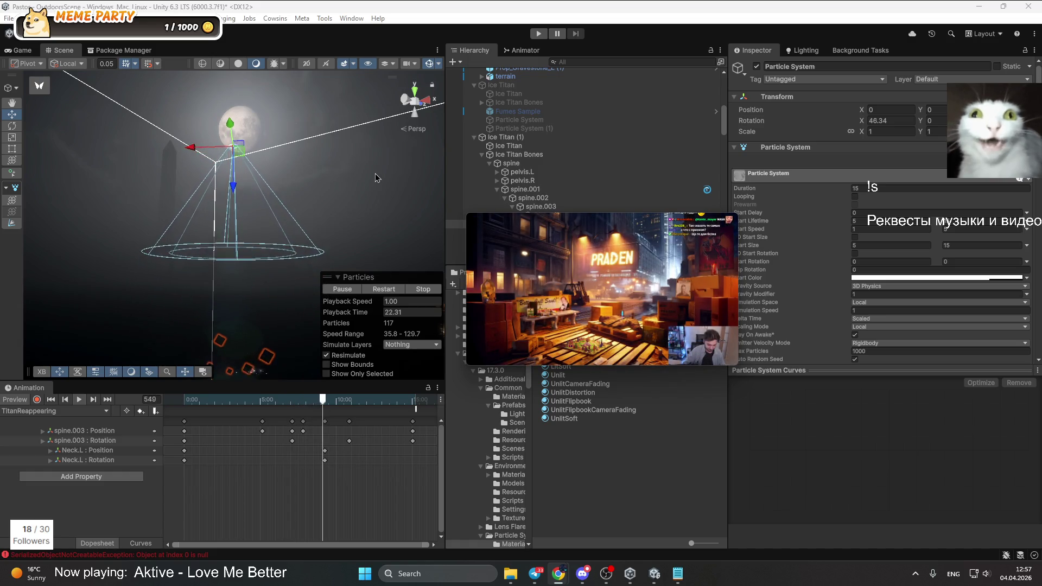
{"action": "left_click_drag", "start_coordinate": [591, 260], "coordinate": [794, 257]}
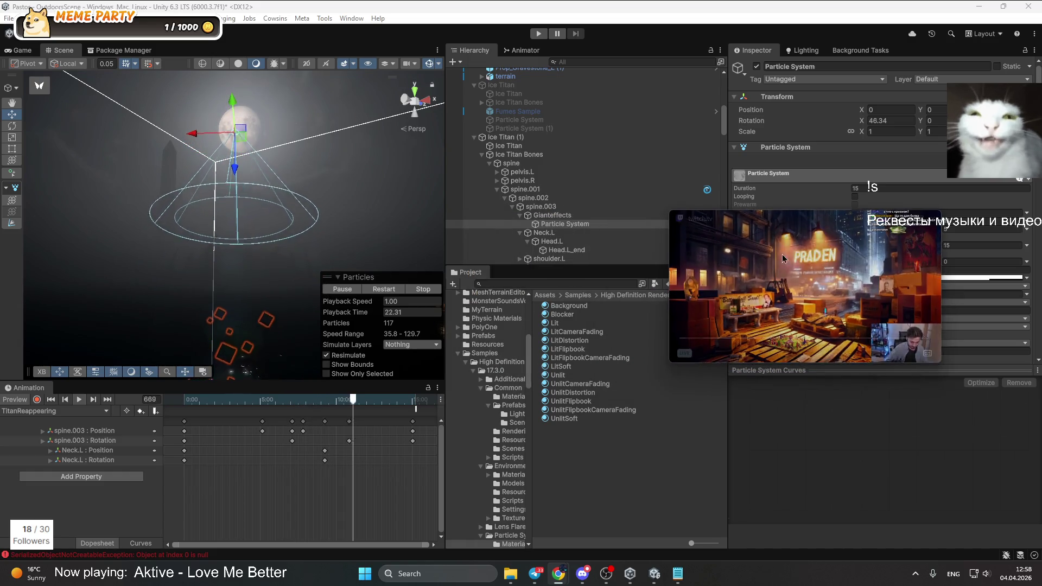
{"action": "left_click", "coordinate": [566, 223]}
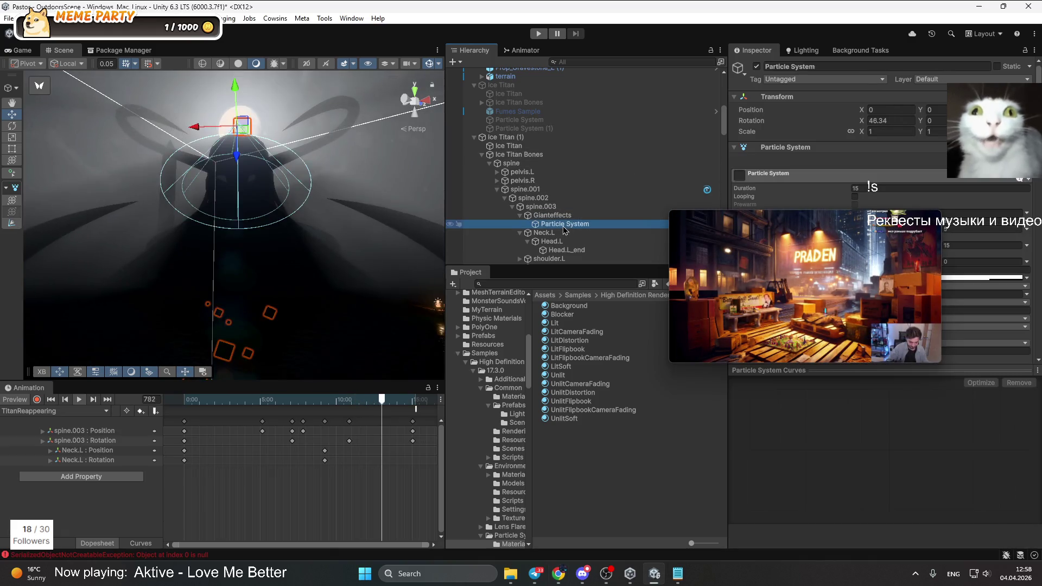